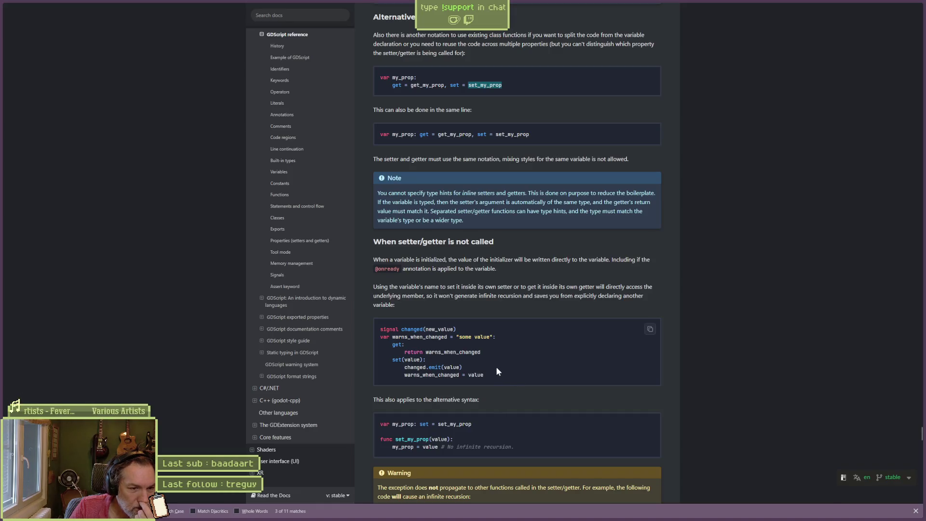
# Step: Highlight warns_when_changed in the docs setter example, then return to god_rays.gd in Godot
pyautogui.doubleClick(444, 336)
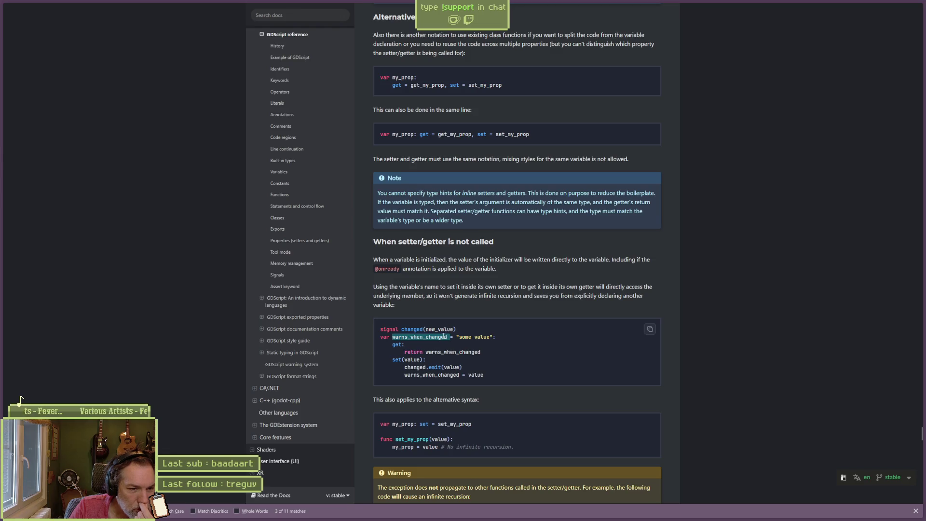
pyautogui.doubleClick(436, 374)
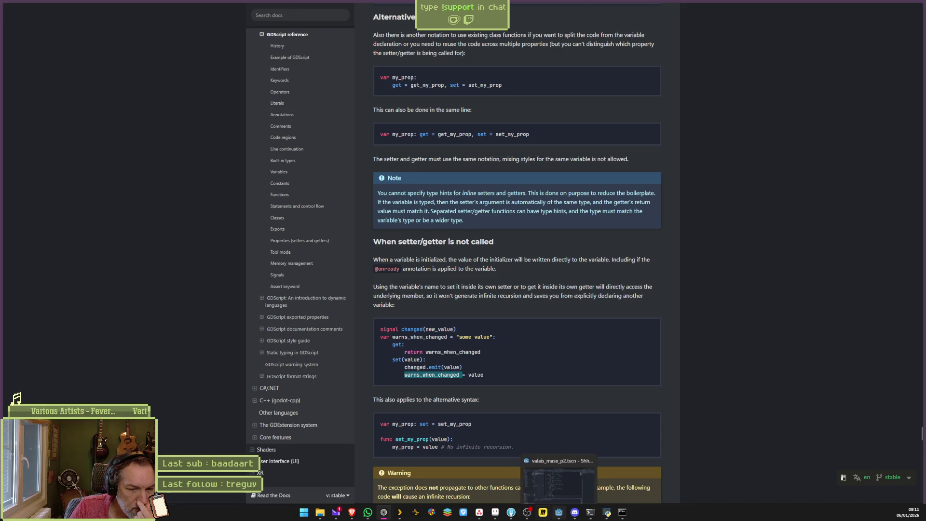
pyautogui.moveTo(527, 513)
pyautogui.click(558, 512)
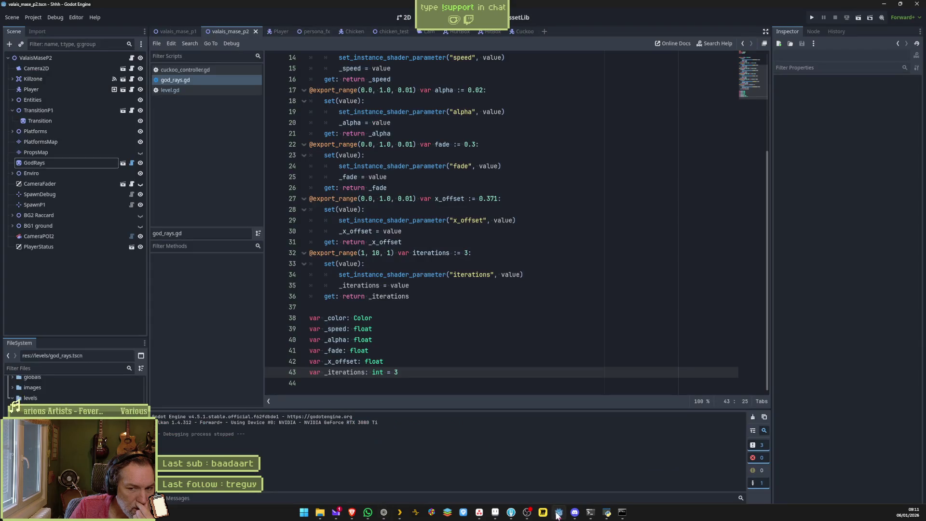
# Step: Delete the backing variable declarations and make the color setter and getter use color directly
pyautogui.moveTo(417, 375); pyautogui.dragTo(413, 297)
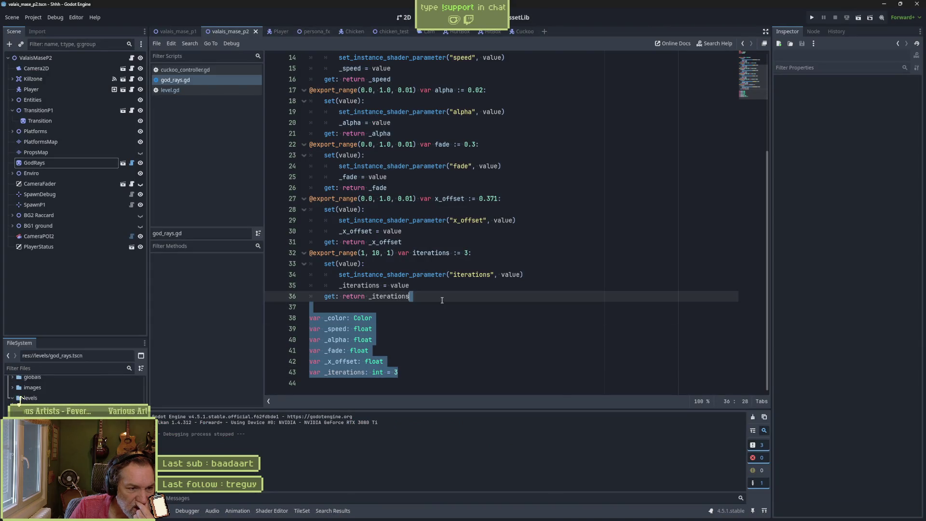
pyautogui.press('BackSpace')
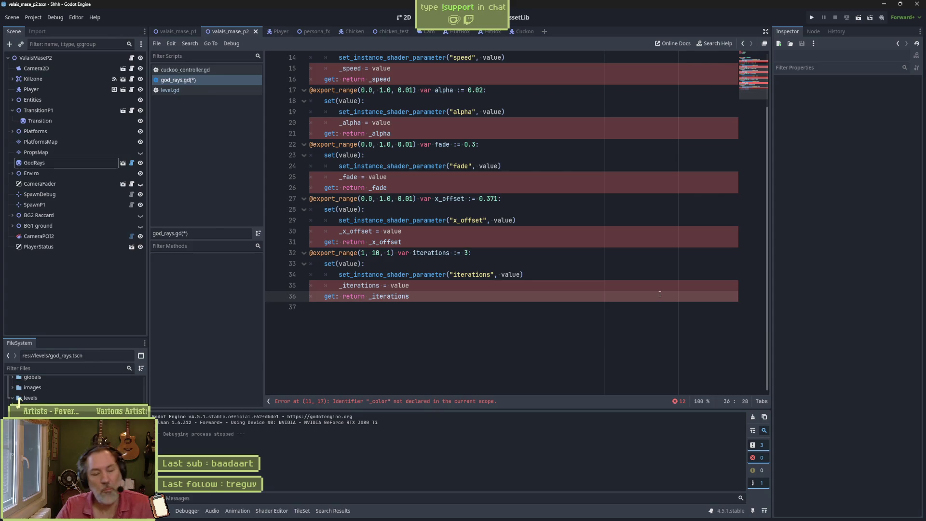
pyautogui.scroll(5, 482, 208)
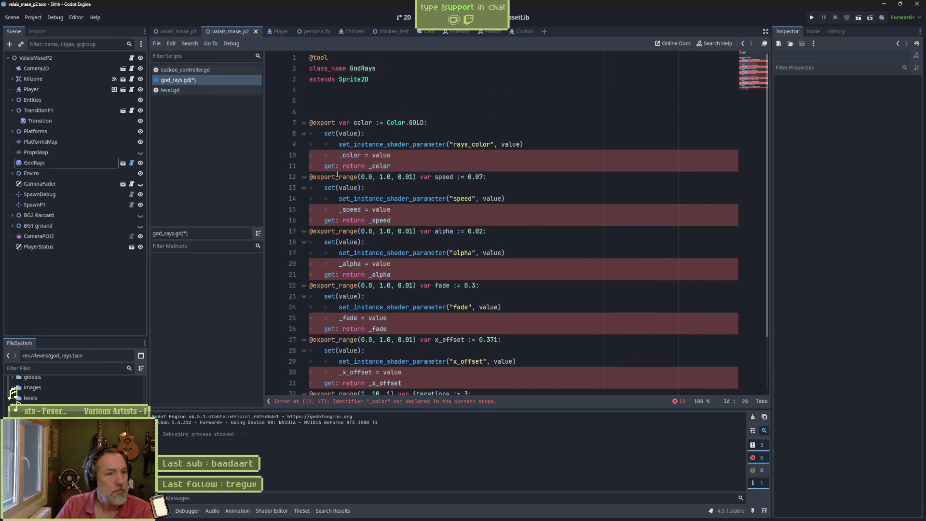
pyautogui.click(343, 155)
pyautogui.press('BackSpace')
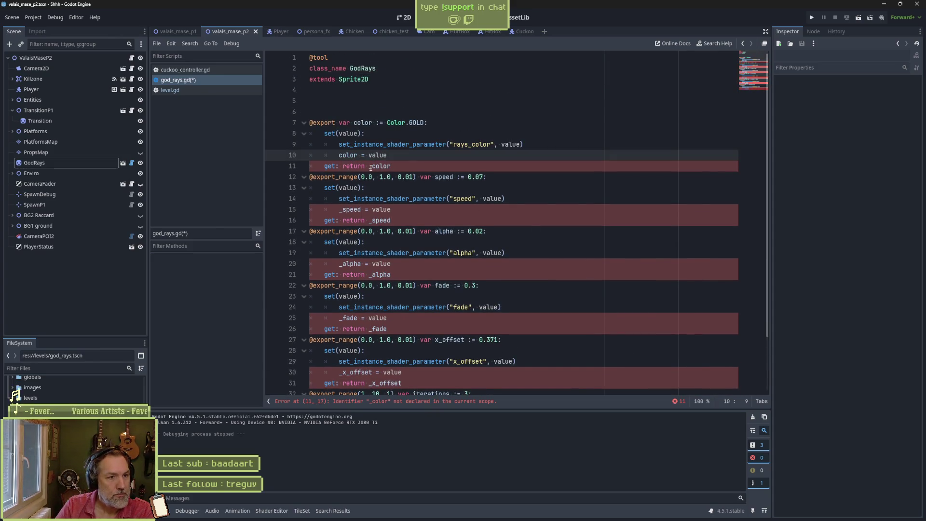
pyautogui.click(375, 166)
pyautogui.press('BackSpace')
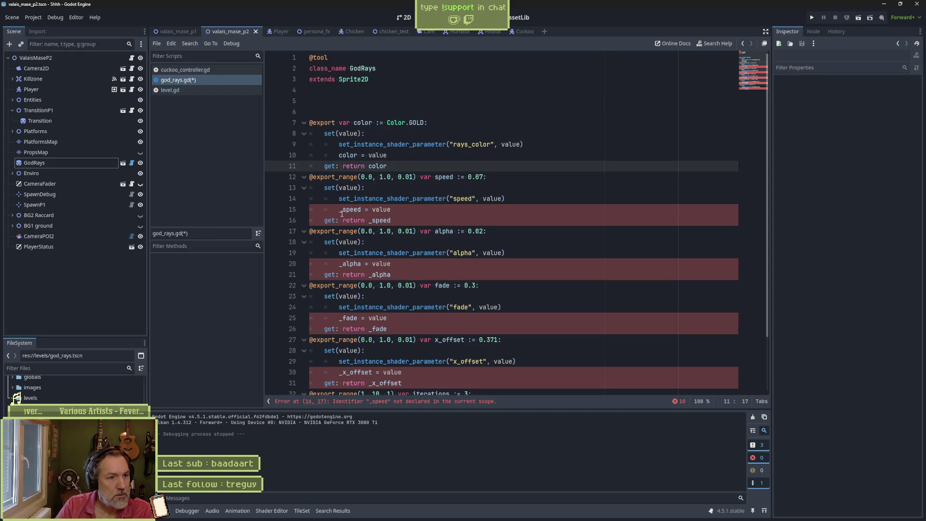
# Step: Drop the underscores so the speed, alpha and fade setters and getters use their properties
pyautogui.click(343, 209)
pyautogui.press('BackSpace')
pyautogui.click(369, 220)
pyautogui.press('BackSpace')
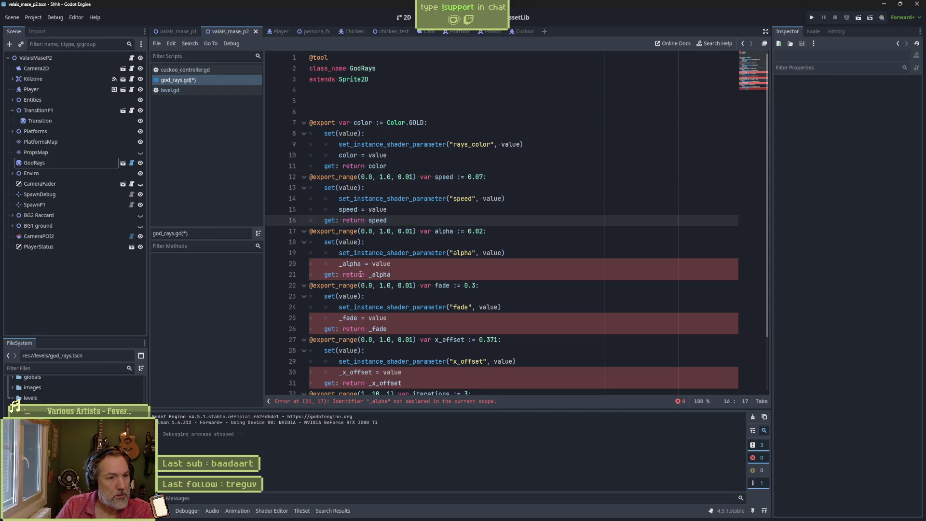
pyautogui.click(339, 263)
pyautogui.press('BackSpace')
pyautogui.click(369, 274)
pyautogui.press('BackSpace')
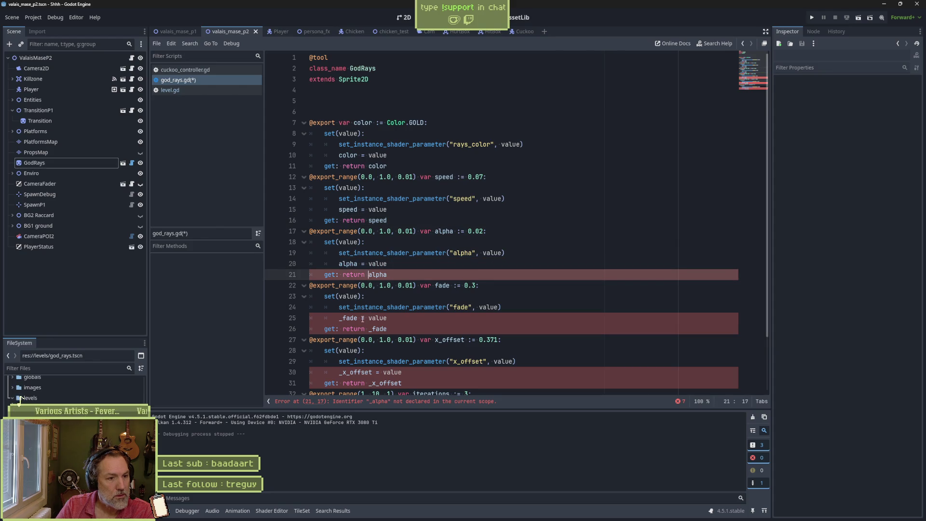
pyautogui.click(339, 318)
pyautogui.press('BackSpace')
pyautogui.click(369, 328)
pyautogui.press('BackSpace')
# Step: Fix the x_offset and iterations setters and getters, save god_rays.gd, and run the scene
pyautogui.scroll(-2, 371, 329)
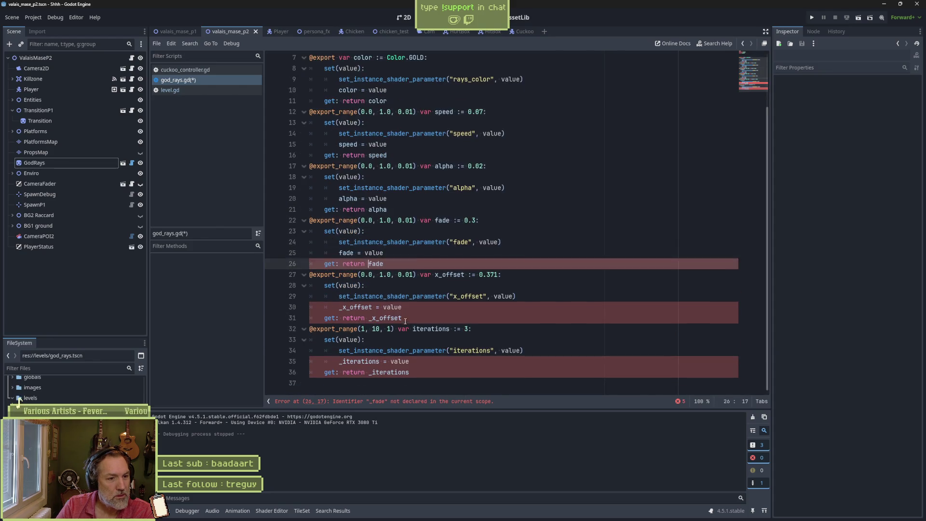
pyautogui.click(343, 307)
pyautogui.press('BackSpace')
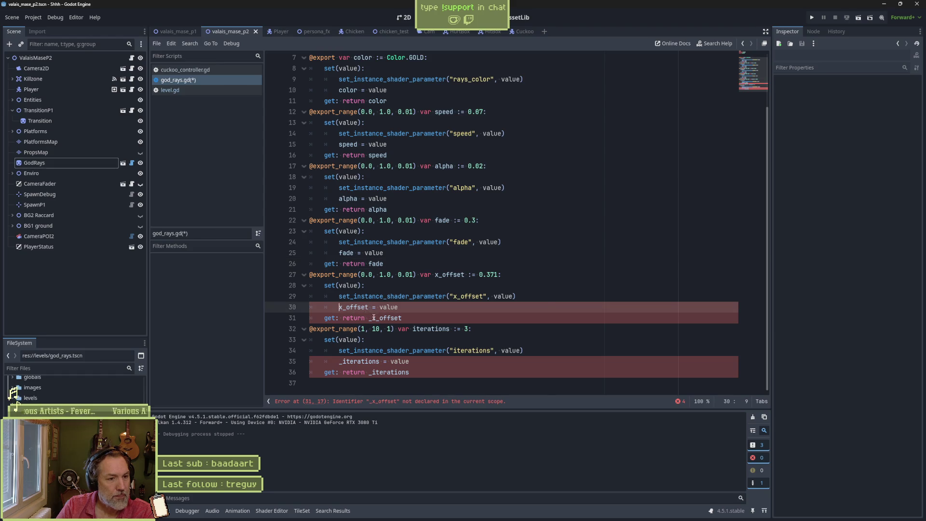
pyautogui.click(369, 319)
pyautogui.press('BackSpace')
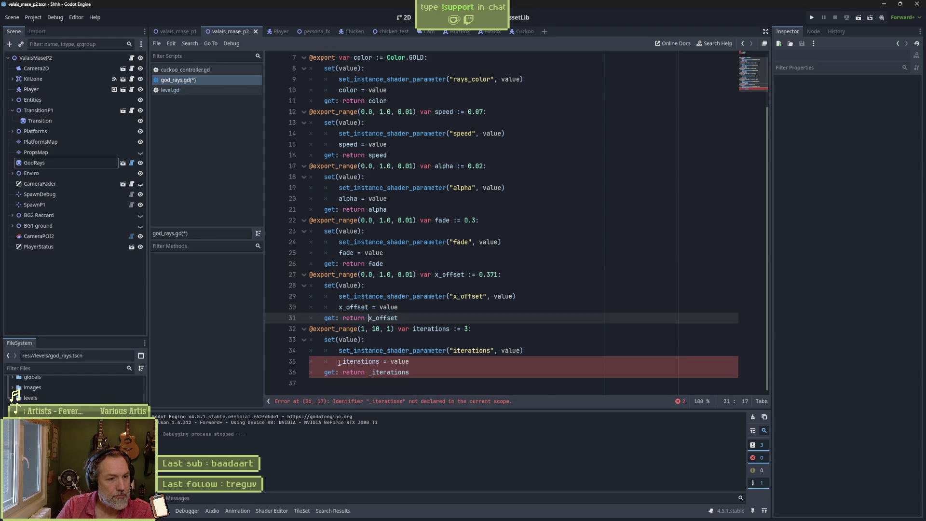
pyautogui.click(339, 363)
pyautogui.press('BackSpace')
pyautogui.click(369, 373)
pyautogui.press('BackSpace')
pyautogui.hotkey('ctrl', 's')
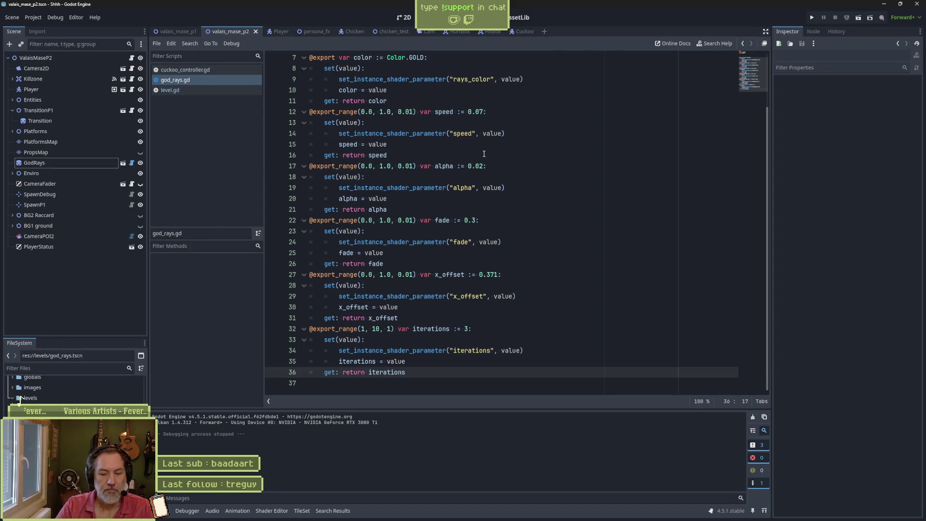
pyautogui.press('F6')
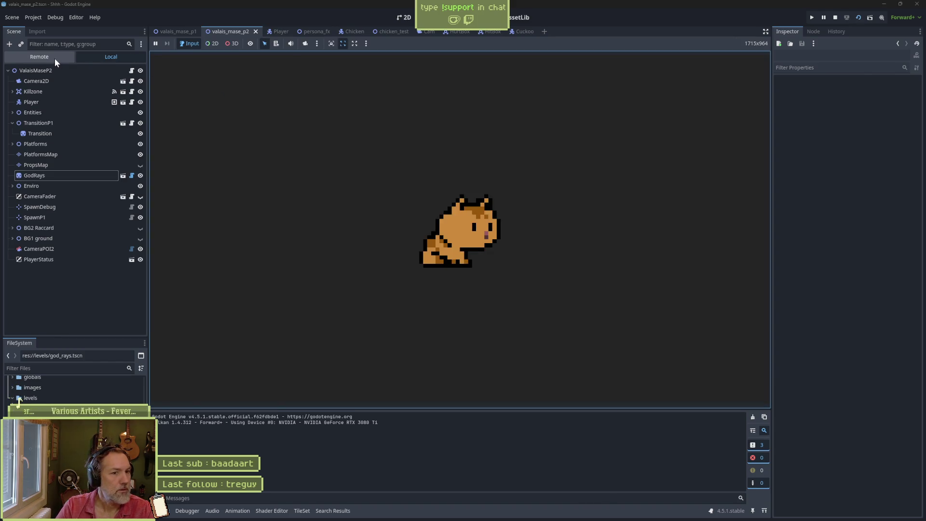
# Step: Inspect the live GodRays node's property values in the Remote scene tree, then stop the game
pyautogui.click(54, 57)
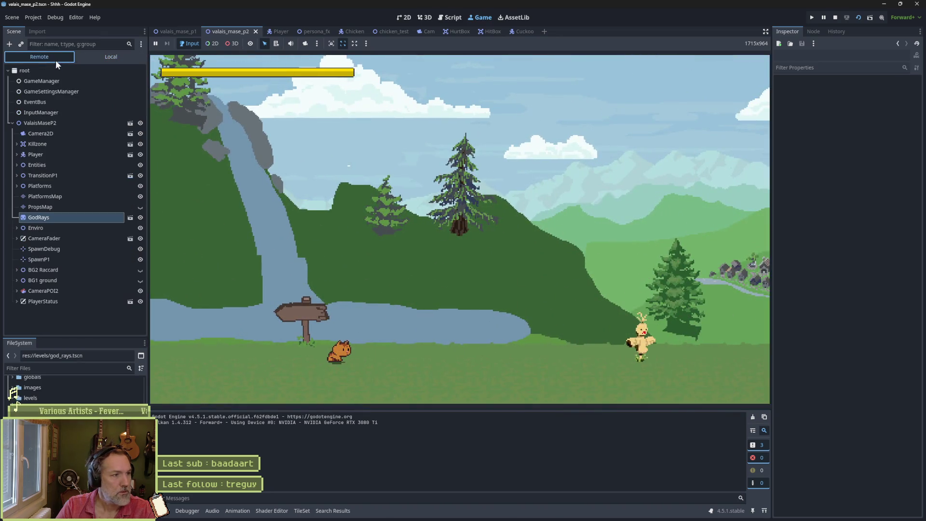
pyautogui.click(81, 209)
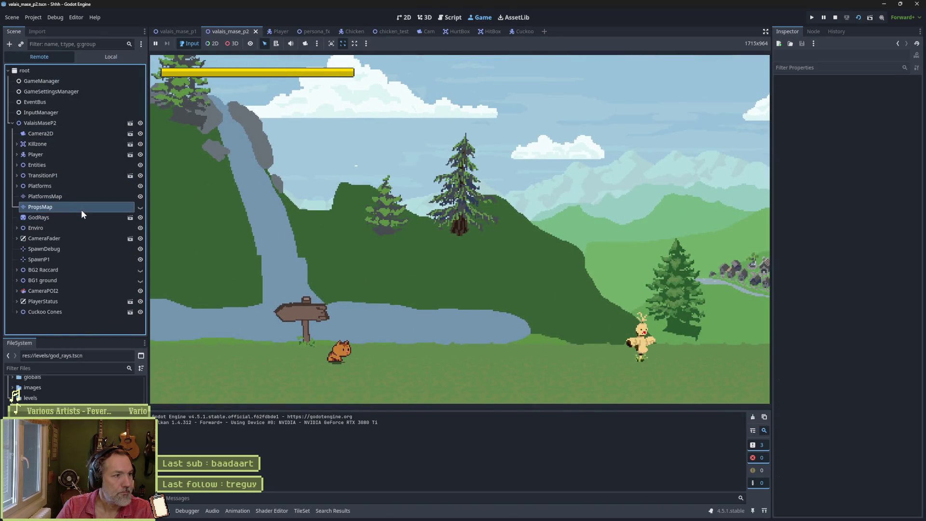
pyautogui.click(82, 216)
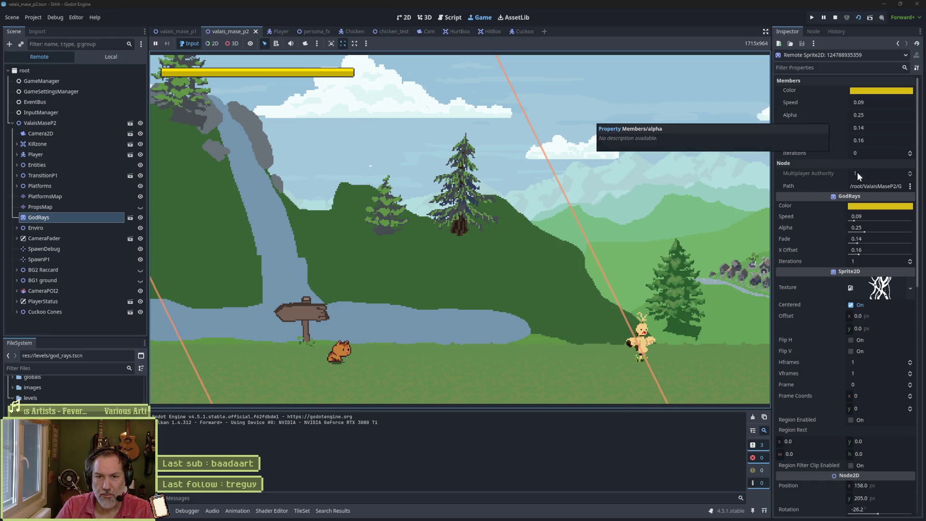
pyautogui.press('F8')
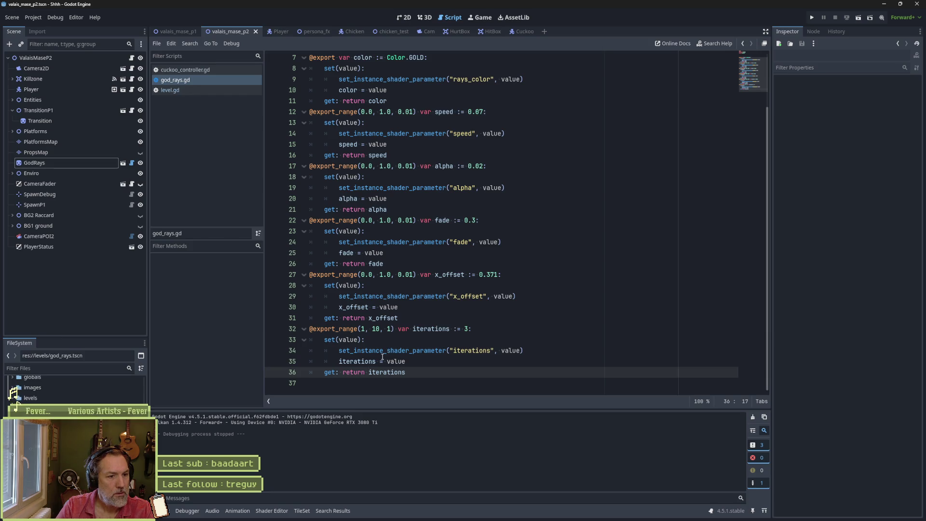
# Step: Paste a duplicate of the iterations property block below the original
pyautogui.moveTo(420, 365)
pyautogui.mouseDown()
pyautogui.moveTo(448, 350)
pyautogui.moveTo(450, 339)
pyautogui.mouseUp()
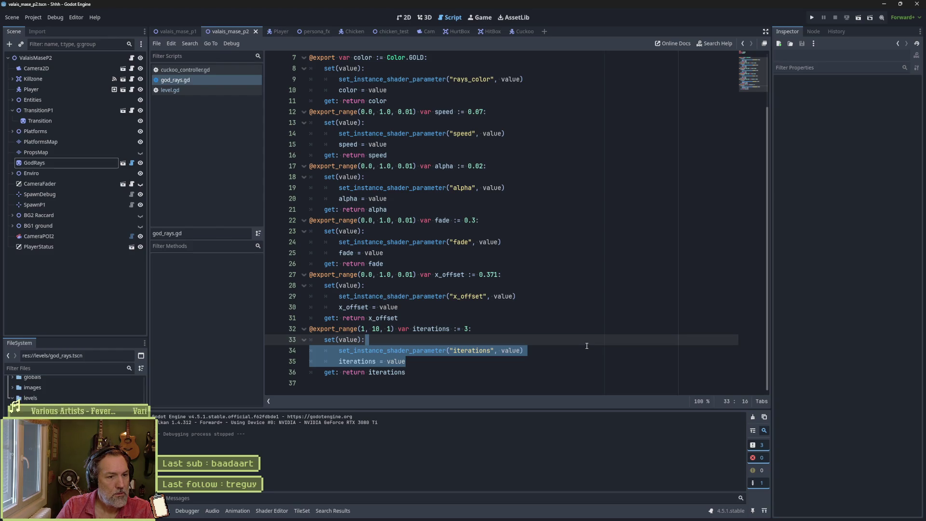
pyautogui.moveTo(465, 328); pyautogui.dragTo(412, 330)
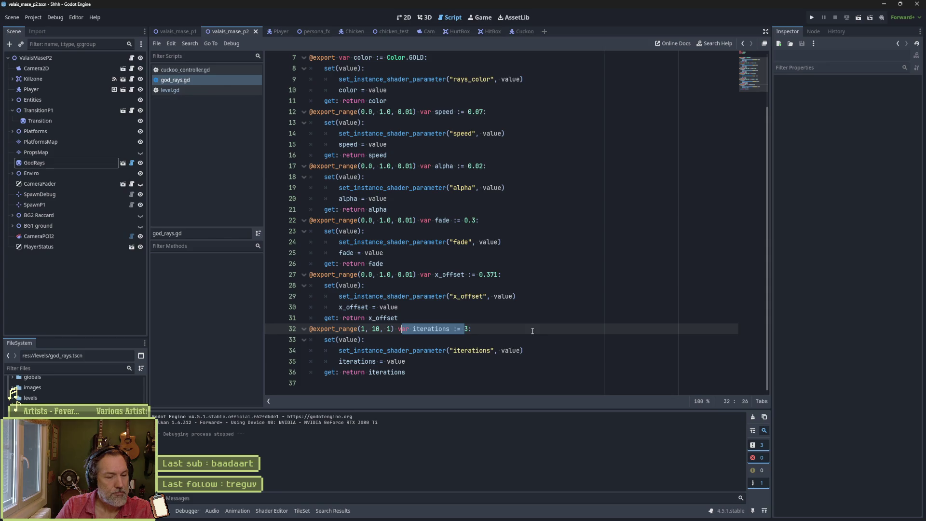
pyautogui.click(542, 303)
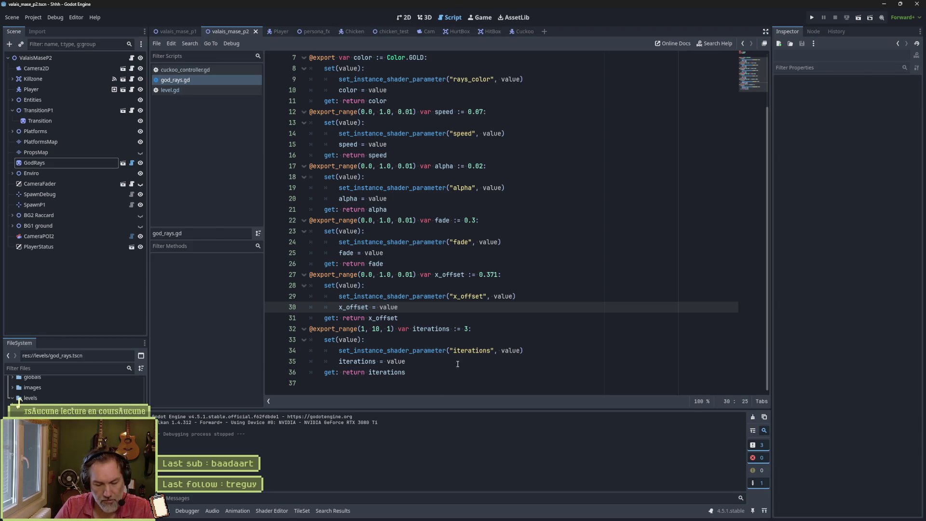
pyautogui.moveTo(452, 378); pyautogui.dragTo(435, 321)
pyautogui.hotkey('ctrl', 'c')
pyautogui.click(436, 372)
pyautogui.hotkey('ctrl', 'v')
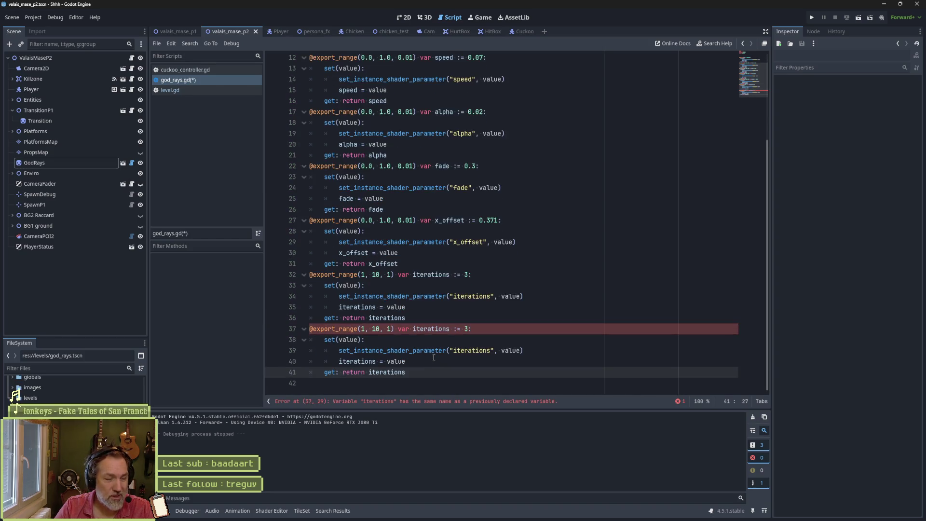
pyautogui.moveTo(355, 274); pyautogui.dragTo(354, 318)
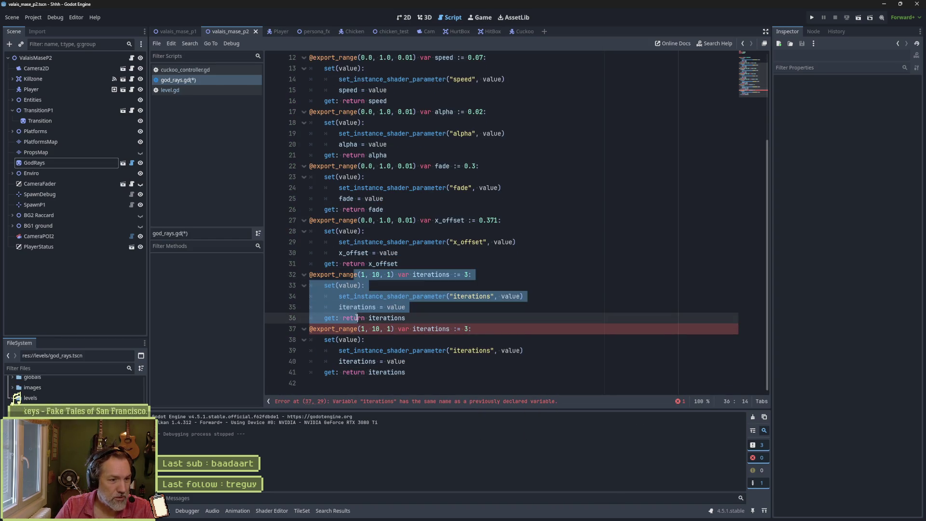
pyautogui.hotkey('ctrl', 'k')
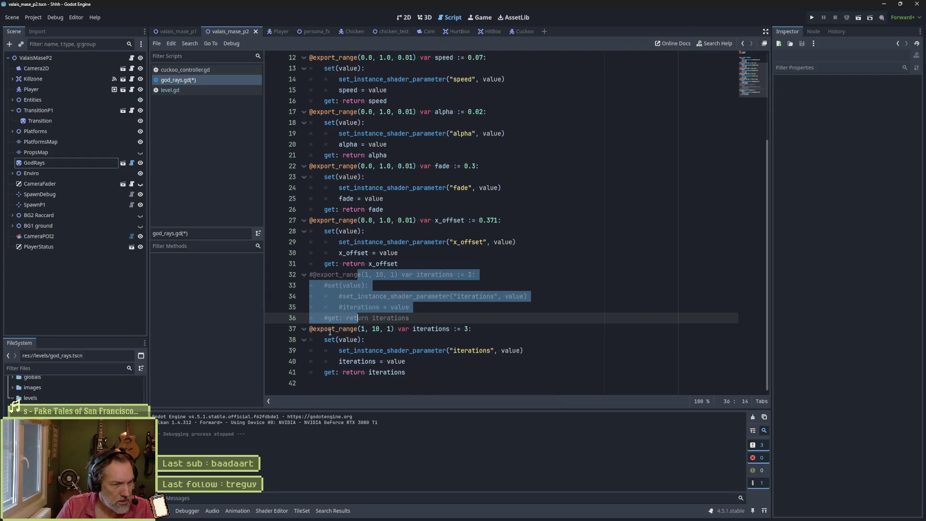
pyautogui.moveTo(335, 328); pyautogui.dragTo(398, 328)
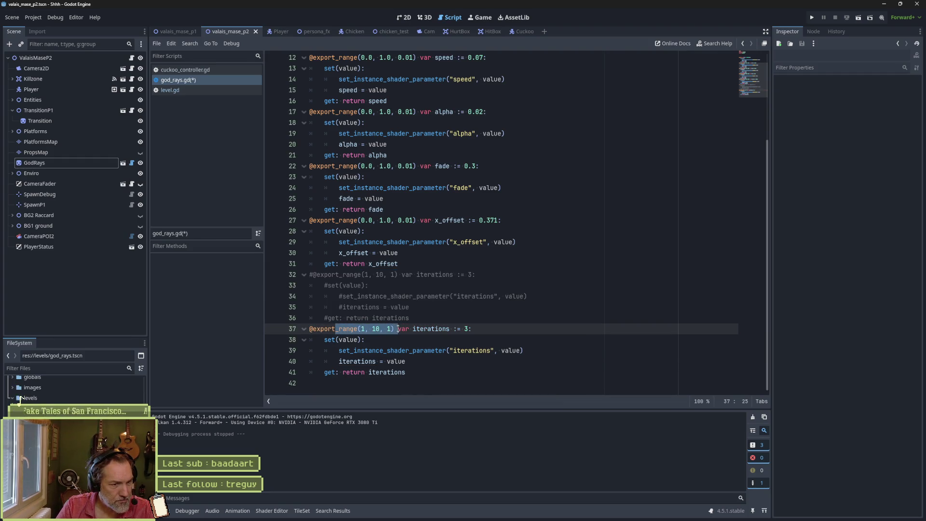
pyautogui.hotkey('ctrl', 's')
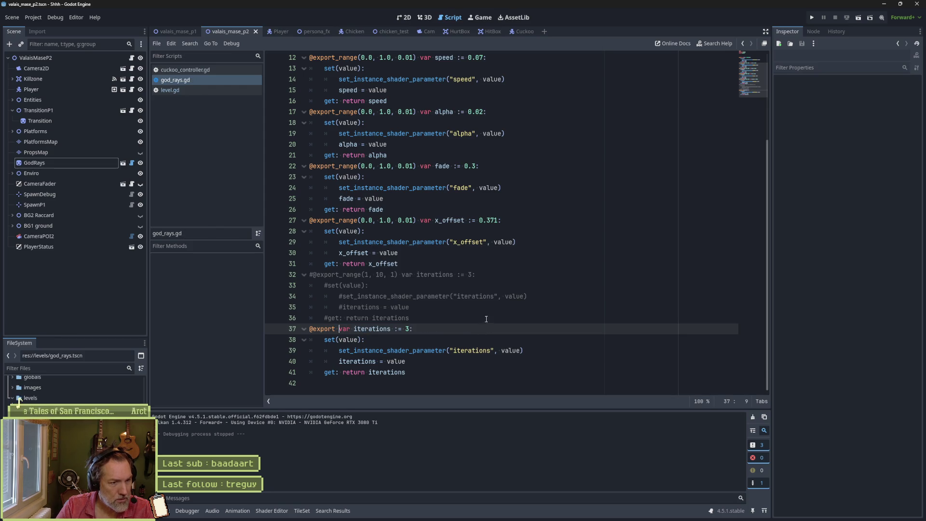
pyautogui.press('F6')
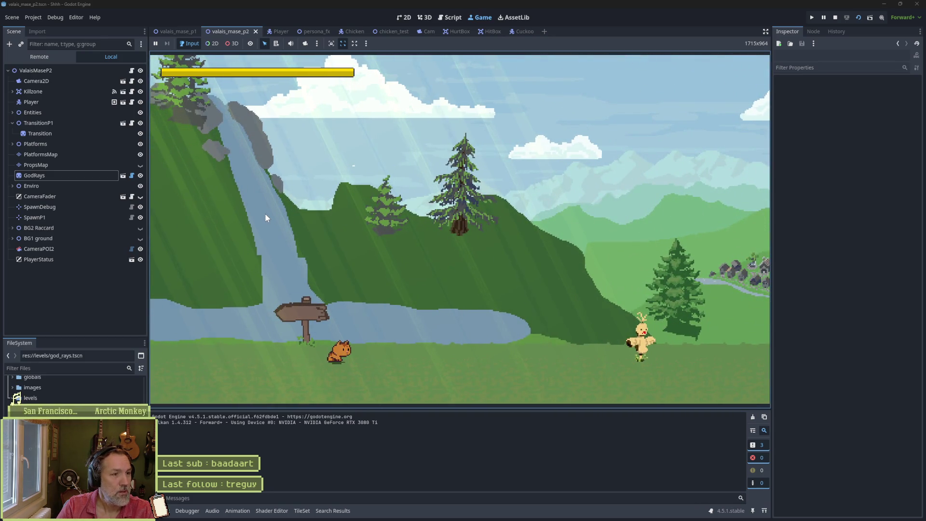
# Step: Stop the running level with F8
pyautogui.press('F8')
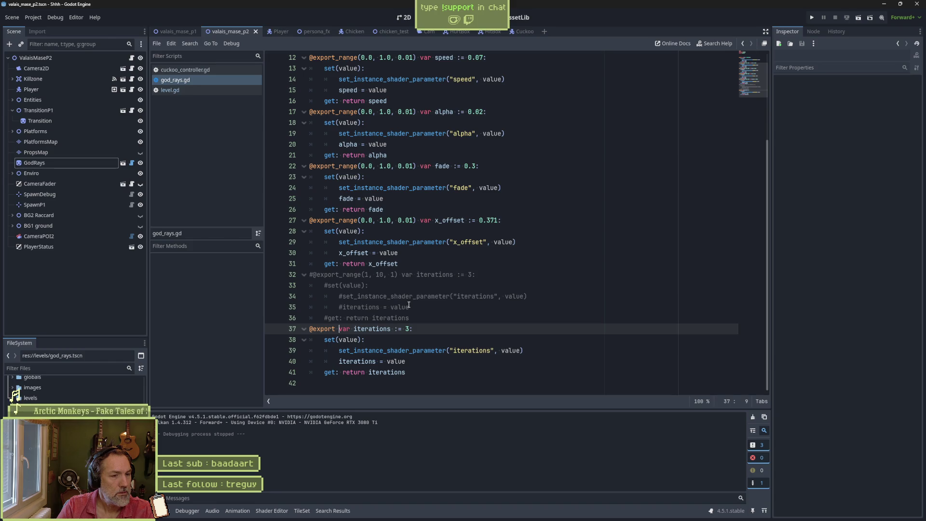
pyautogui.click(337, 330)
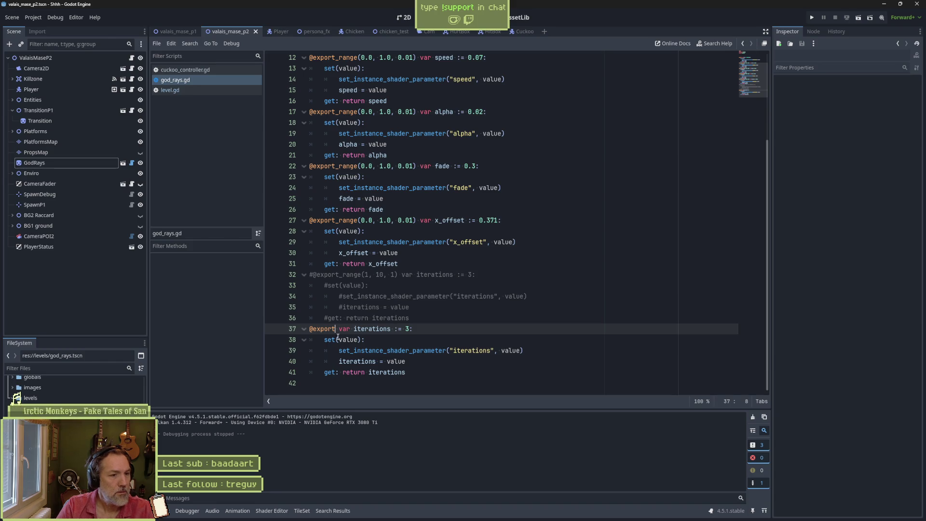
pyautogui.hotkey('ctrl', 'space')
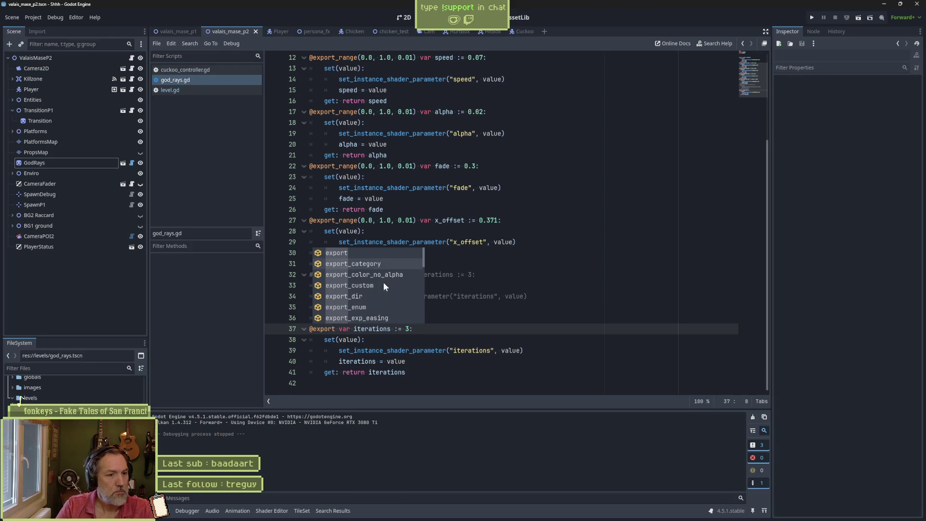
pyautogui.scroll(-3, 378, 286)
pyautogui.scroll(-3, 379, 285)
pyautogui.scroll(-2, 389, 288)
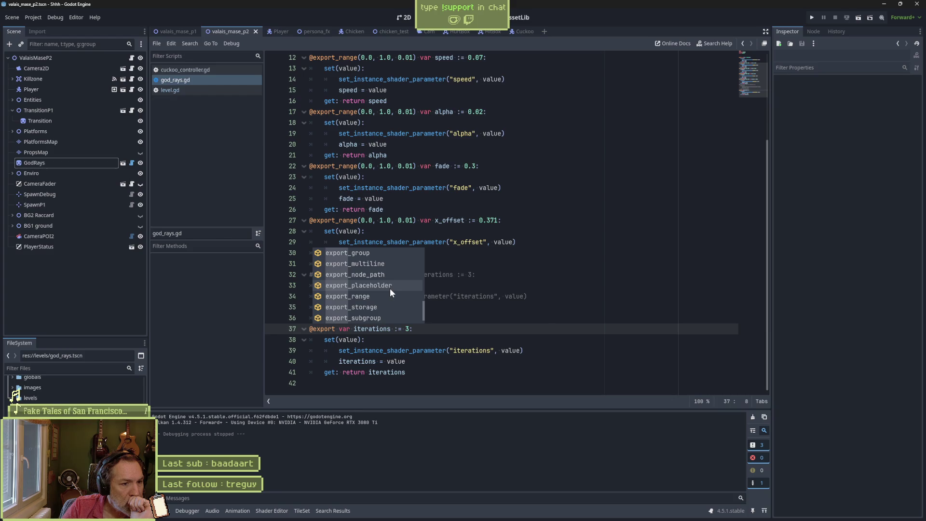
pyautogui.scroll(2, 389, 288)
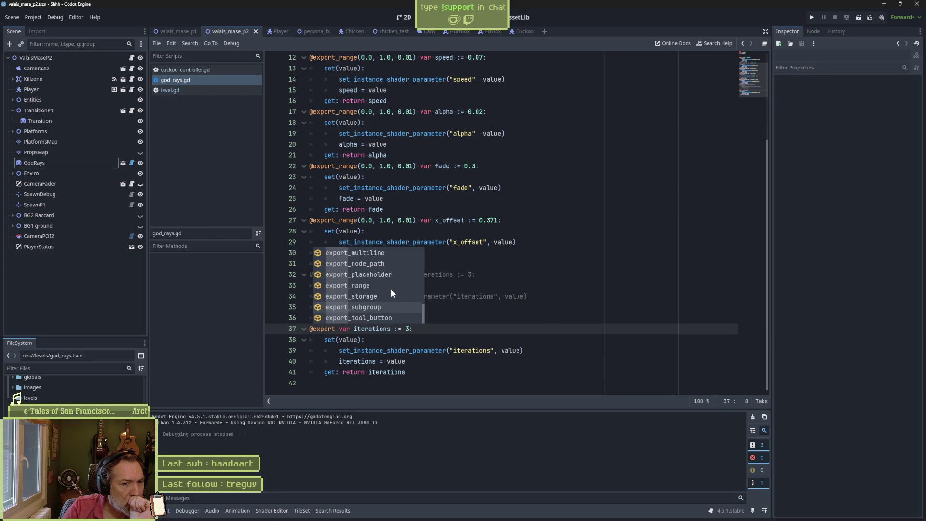
pyautogui.scroll(5, 391, 291)
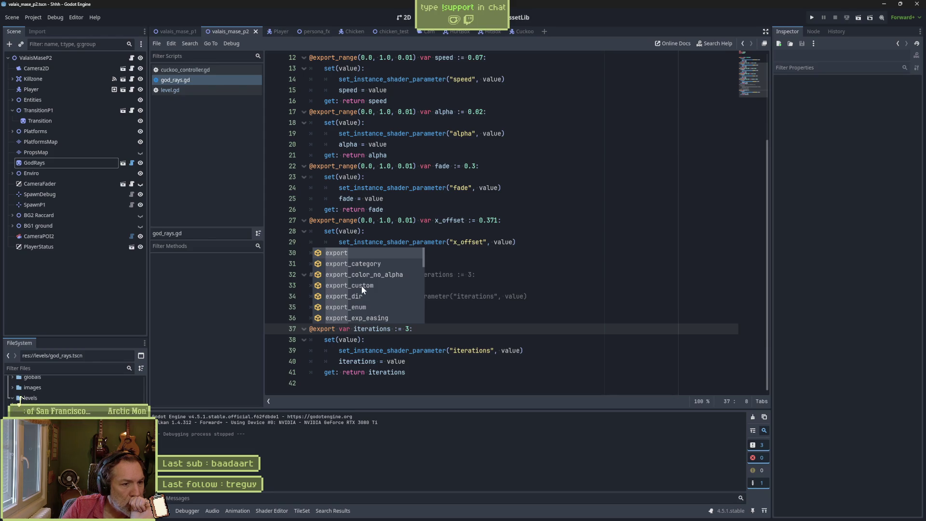
# Step: Delete the commented-out range iterations block and run the level
pyautogui.click(505, 327)
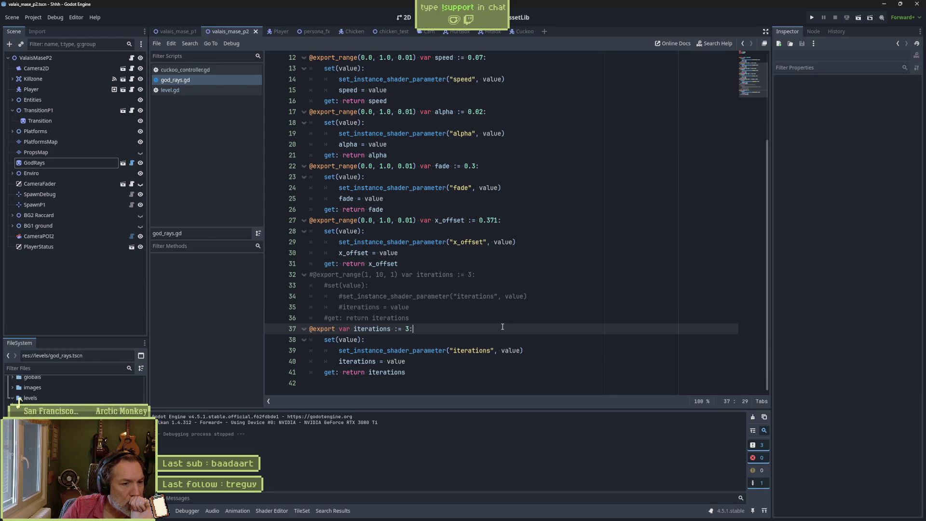
pyautogui.moveTo(441, 320); pyautogui.dragTo(462, 262)
pyautogui.press('BackSpace')
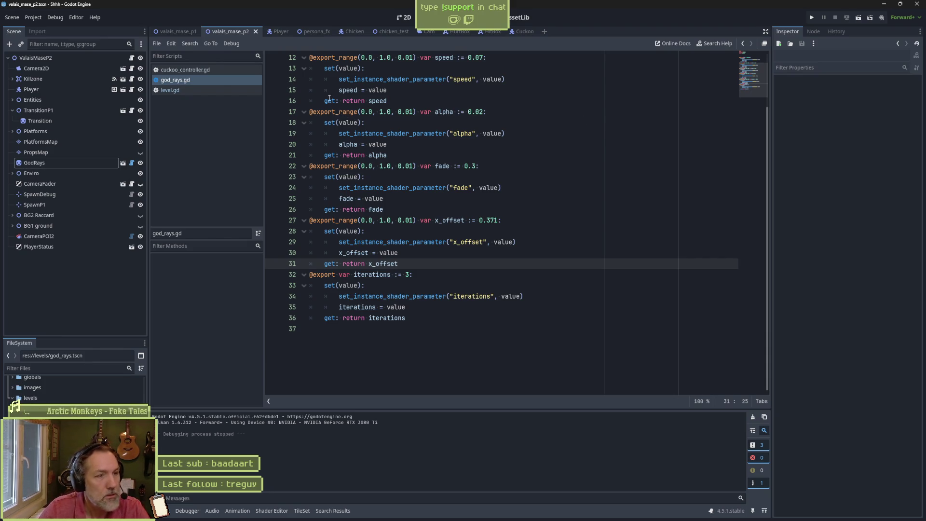
pyautogui.press('F6')
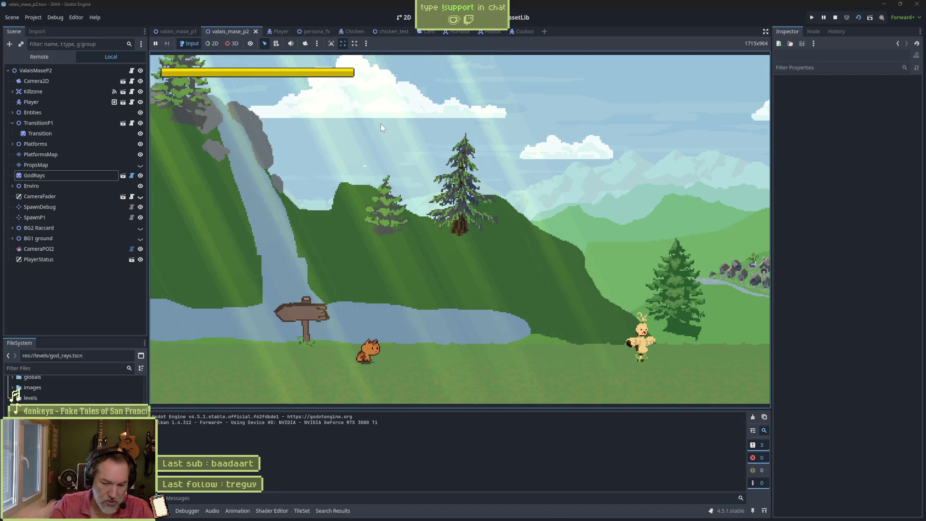
# Step: Stop the game and bring up waterfall.aseprite in Aseprite
pyautogui.press('F8')
pyautogui.moveTo(533, 515)
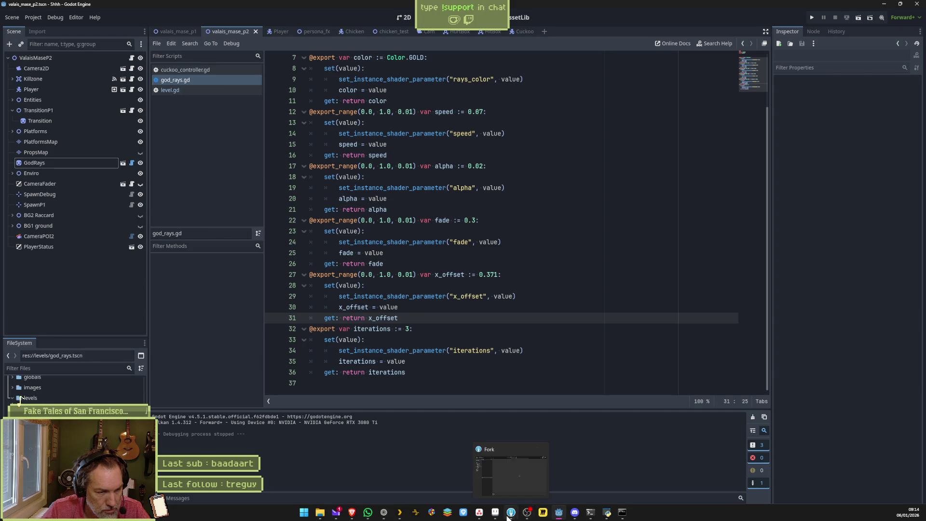
pyautogui.click(502, 474)
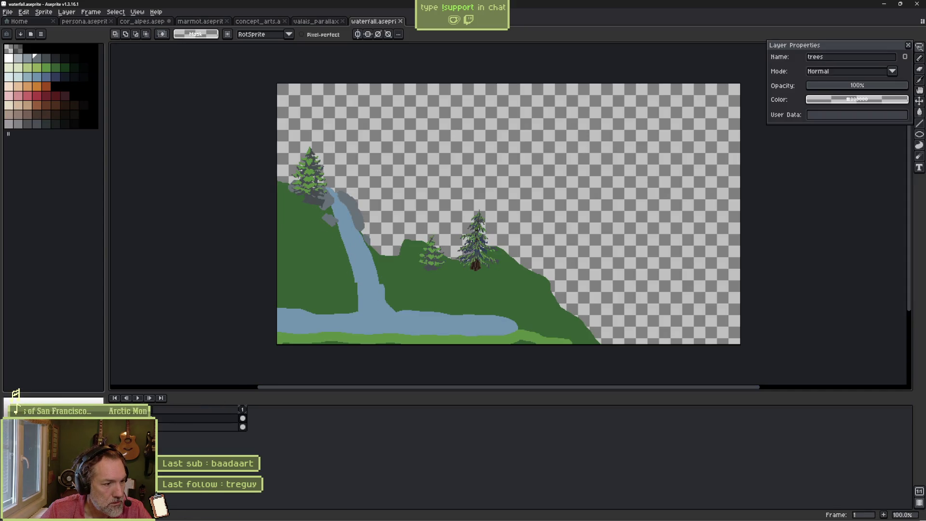
# Step: Add a new layer to the waterfall sprite, select the brush, and return to Godot
pyautogui.hotkey('shift', 'n')
pyautogui.doubleClick(213, 416)
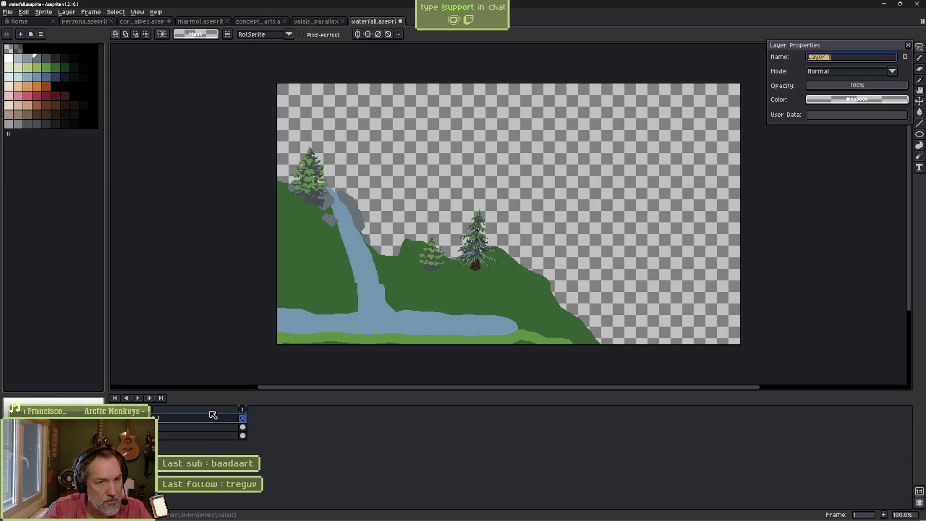
pyautogui.press('Return')
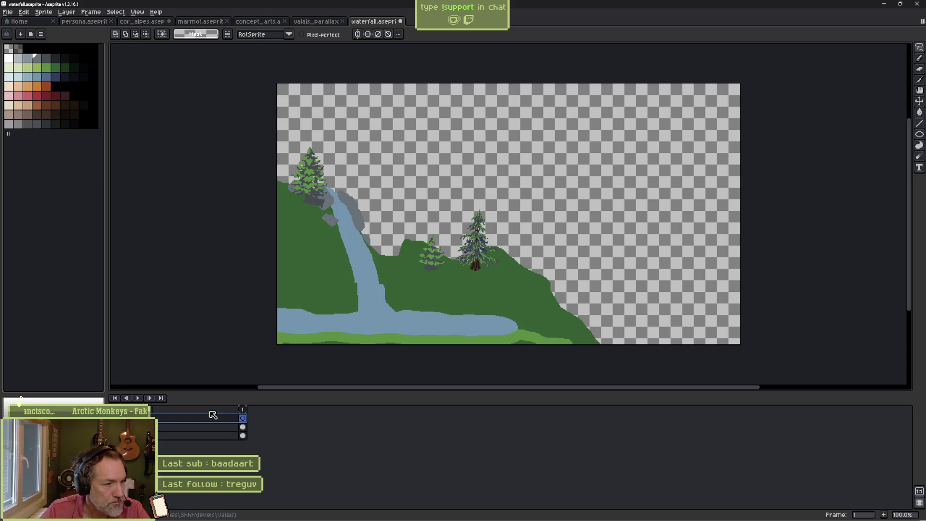
pyautogui.press('b')
pyautogui.hotkey('alt', 'Tab')
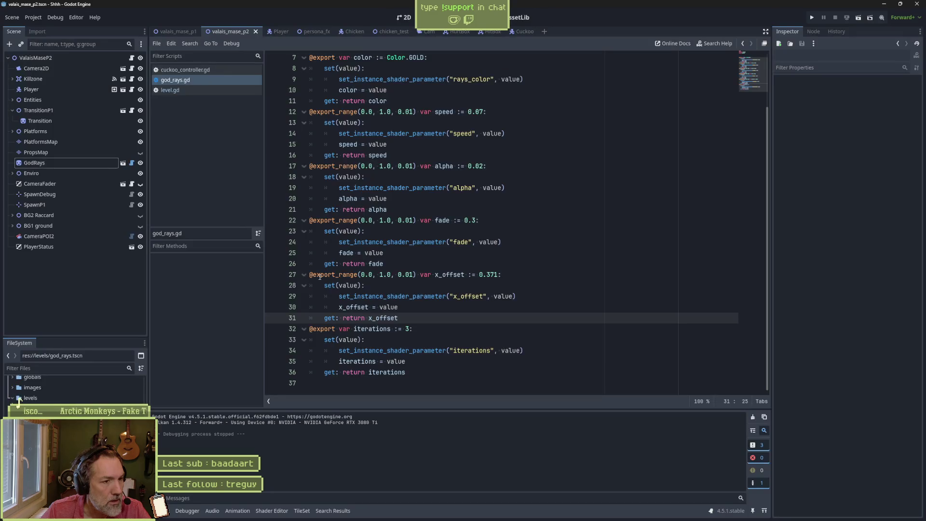
# Step: Zoom and pan the valais_mase_p1 2D view around the GodRays area, then switch to Aseprite
pyautogui.click(403, 17)
pyautogui.scroll(10, 576, 222)
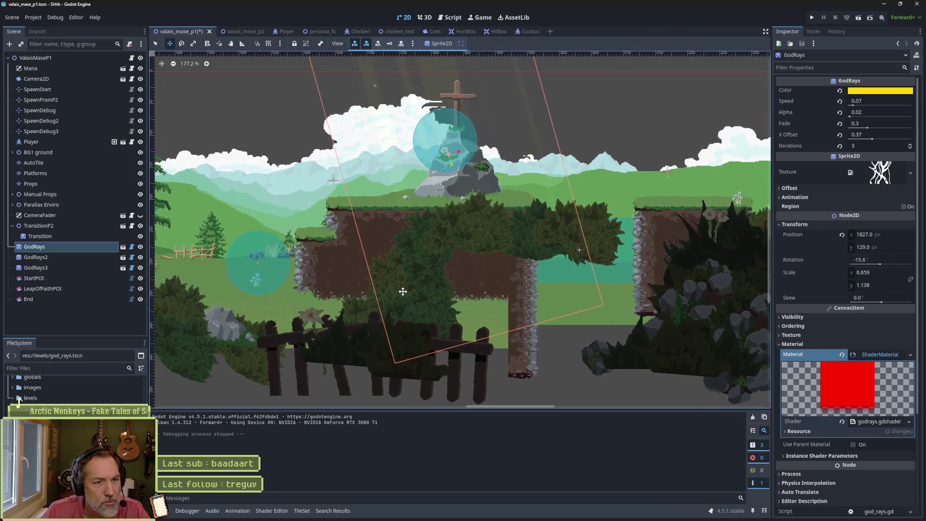
pyautogui.moveTo(403, 291)
pyautogui.mouseDown()
pyautogui.moveTo(247, 269)
pyautogui.moveTo(576, 274)
pyautogui.mouseUp()
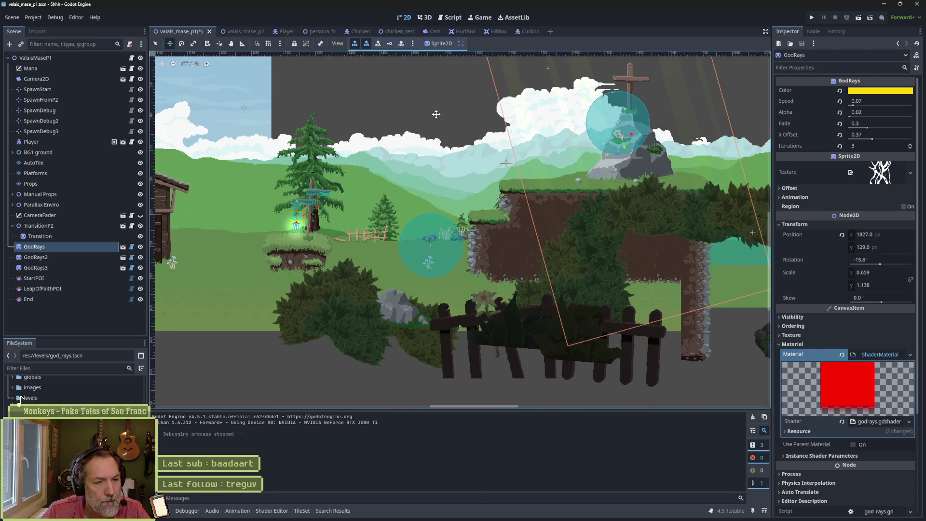
pyautogui.hotkey('alt', 'Tab')
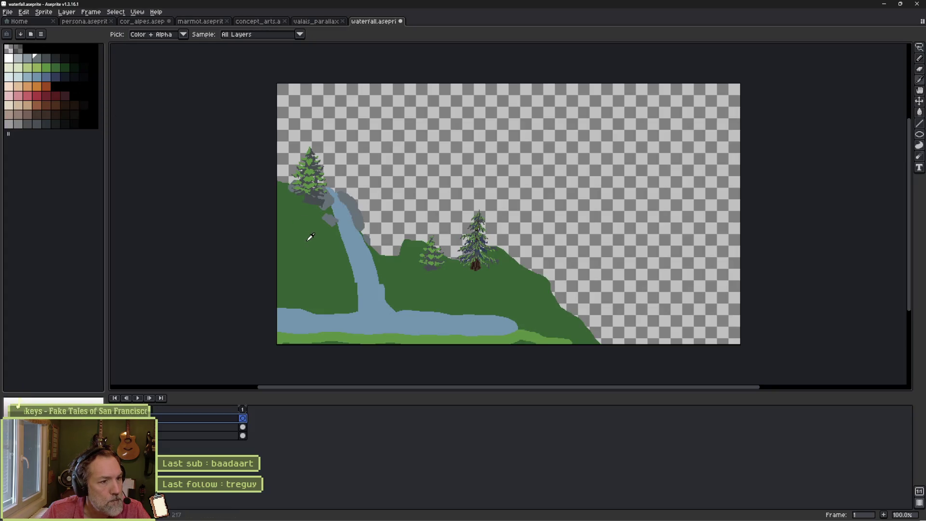
# Step: Paint a trial dark green stroke down the left hillside
pyautogui.click(64, 67)
pyautogui.scroll(5, 269, 328)
pyautogui.moveTo(284, 223)
pyautogui.mouseDown()
pyautogui.moveTo(292, 287)
pyautogui.moveTo(312, 343)
pyautogui.moveTo(289, 338)
pyautogui.moveTo(284, 262)
pyautogui.mouseUp()
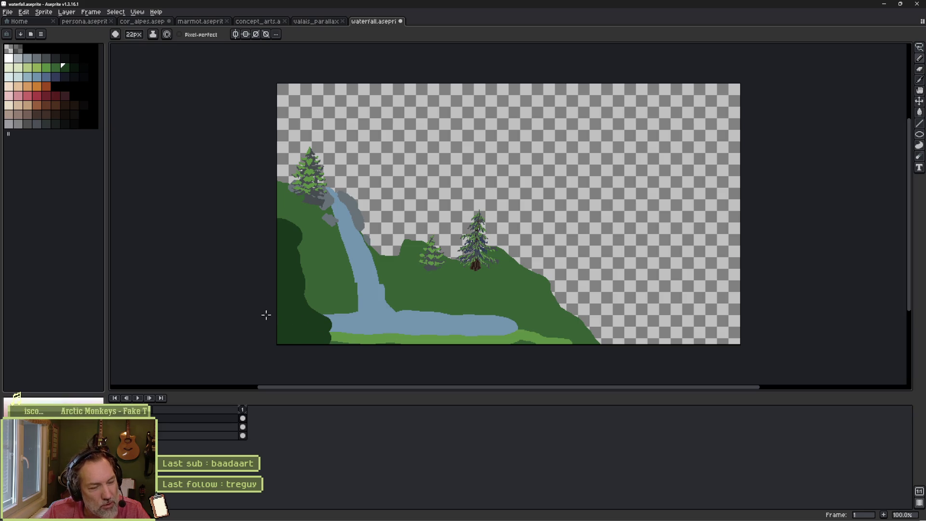
# Step: Delete the dark green stroke, save the waterfall sprite, and return to Godot
pyautogui.keyDown('ctrl'); pyautogui.click(300, 321); pyautogui.keyUp('ctrl')
pyautogui.press('Delete')
pyautogui.hotkey('ctrl', 's')
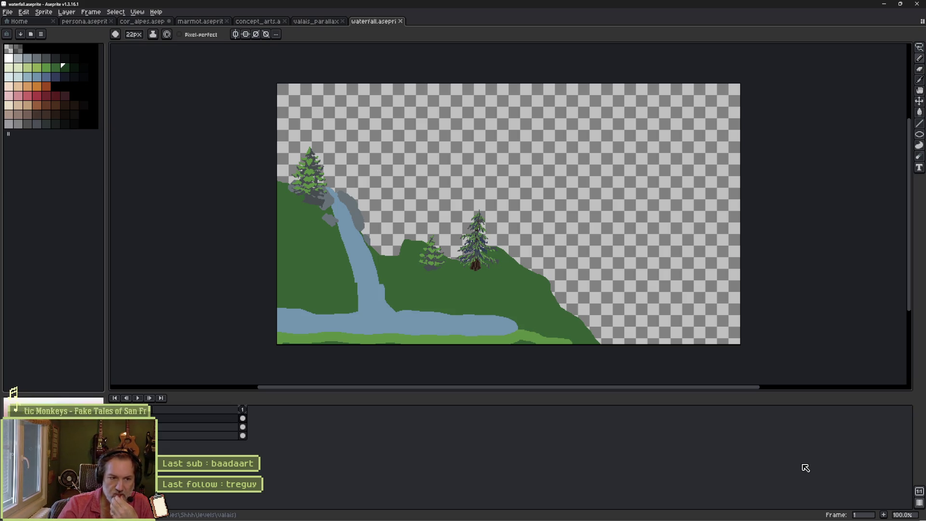
pyautogui.moveTo(519, 520)
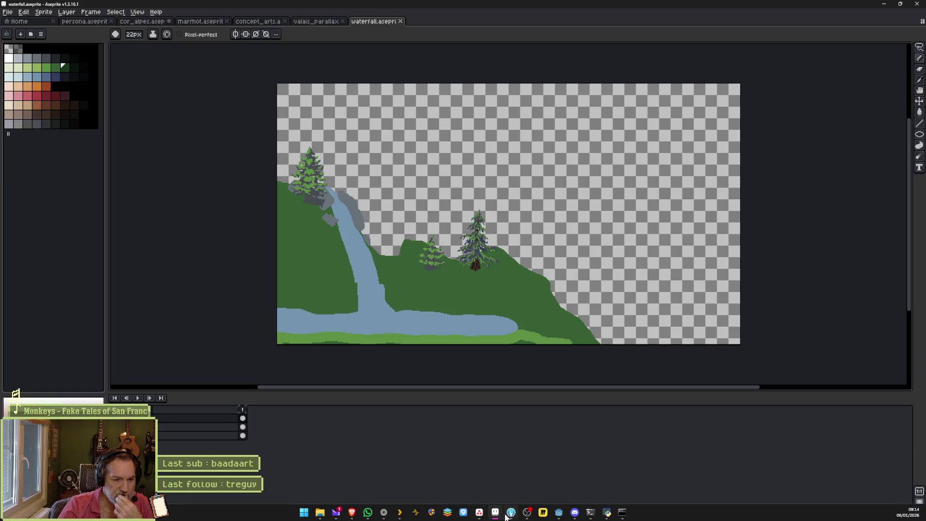
pyautogui.click(559, 513)
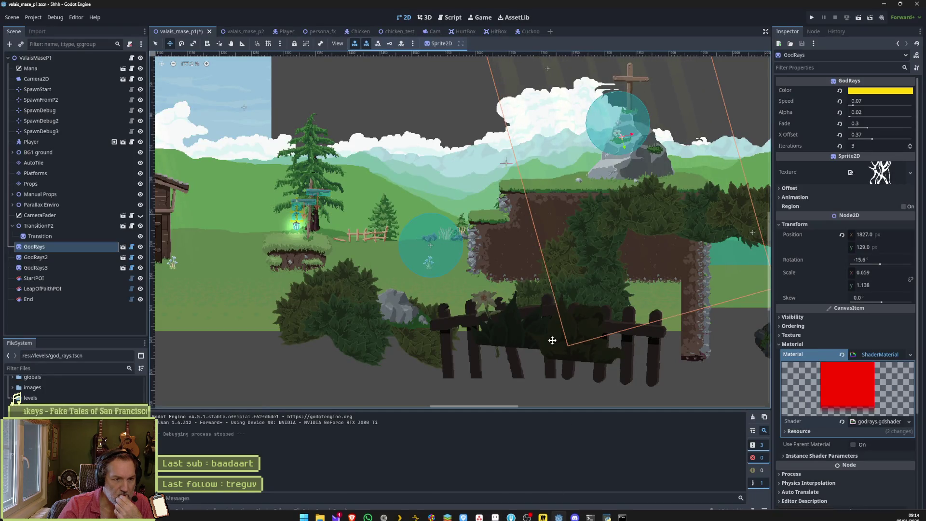
# Step: Switch to the valais_mase_p2 scene, zoom the viewport, and save and run it with F6
pyautogui.click(241, 32)
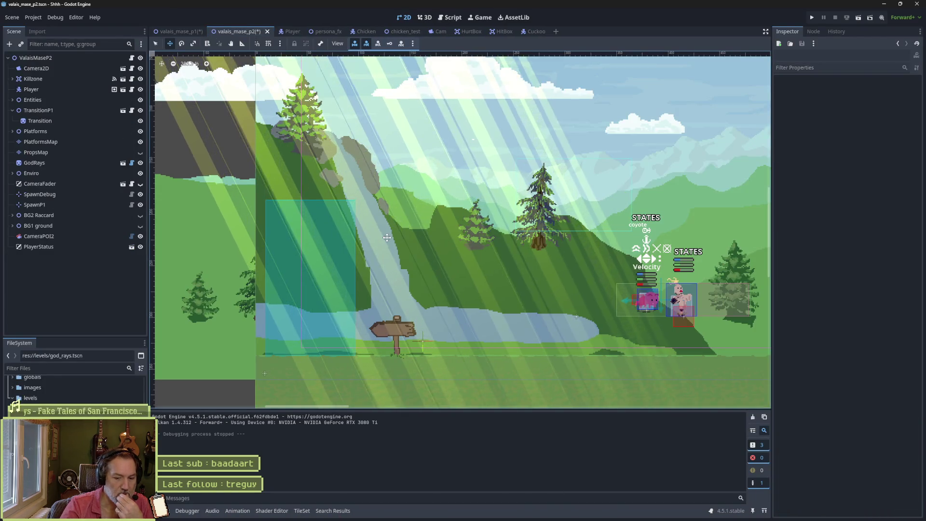
pyautogui.scroll(-5, 373, 191)
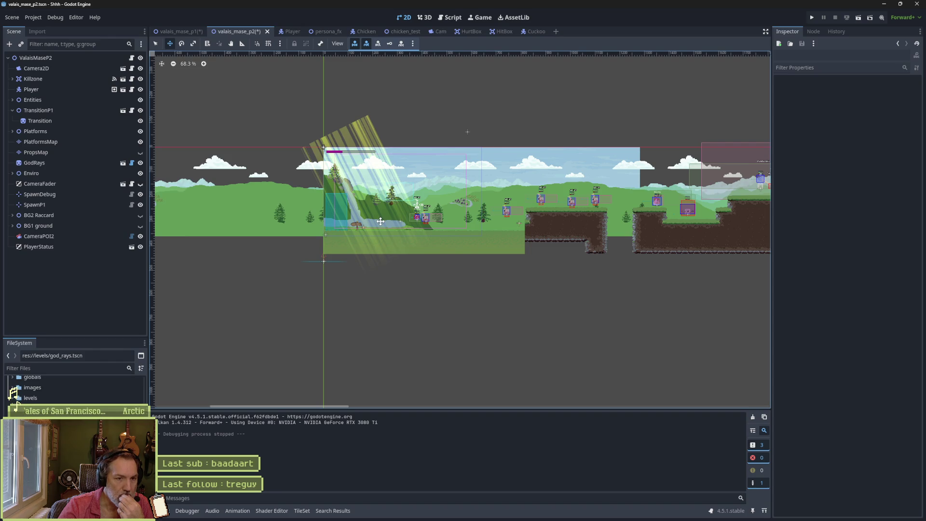
pyautogui.scroll(3, 381, 222)
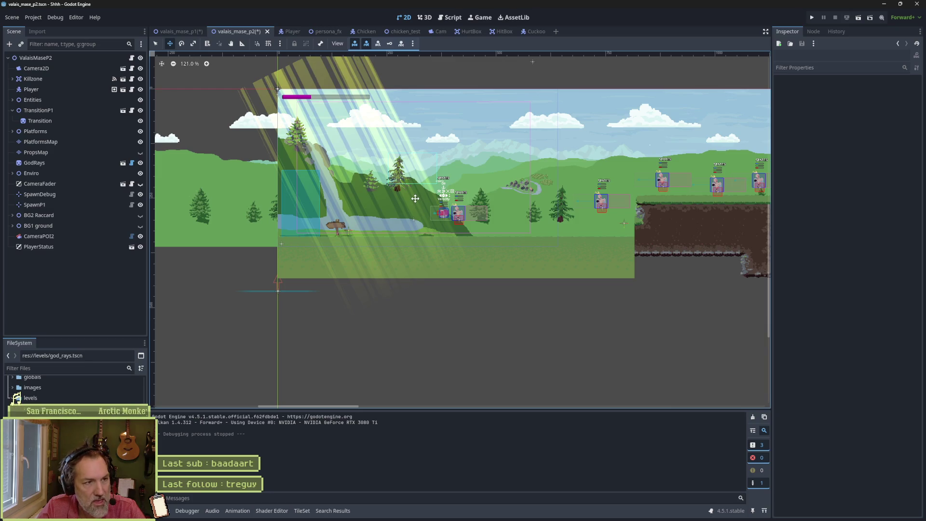
pyautogui.press('F6')
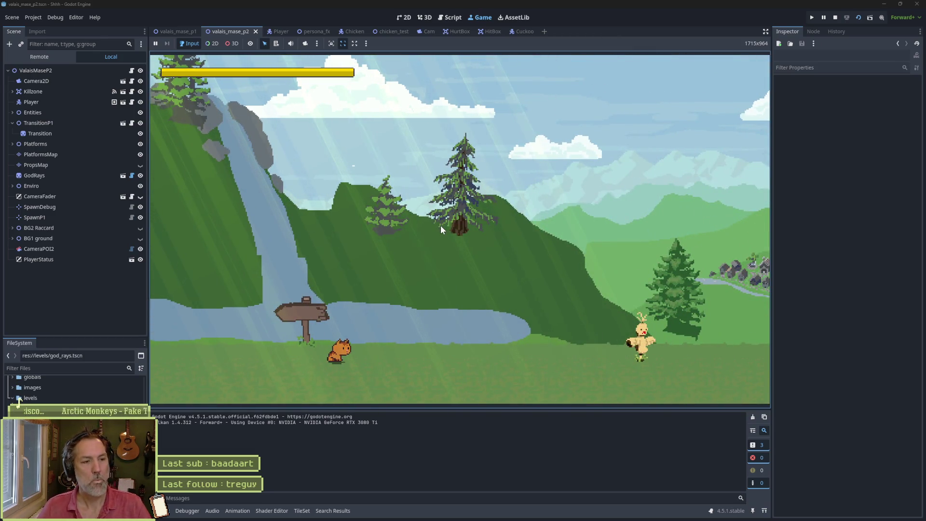
# Step: Run the cat player right, left and right again, stop the game, and return to Aseprite
pyautogui.press('Right')
pyautogui.press('Left')
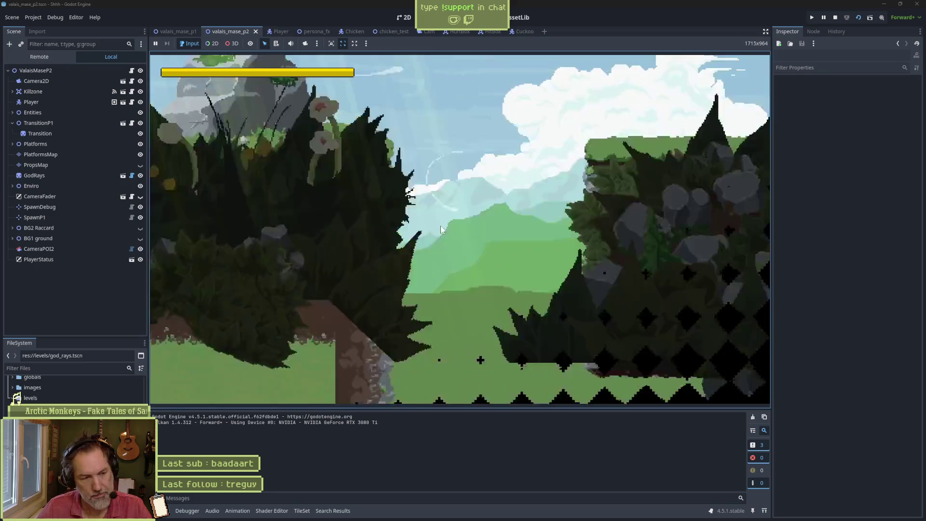
pyautogui.press('Right')
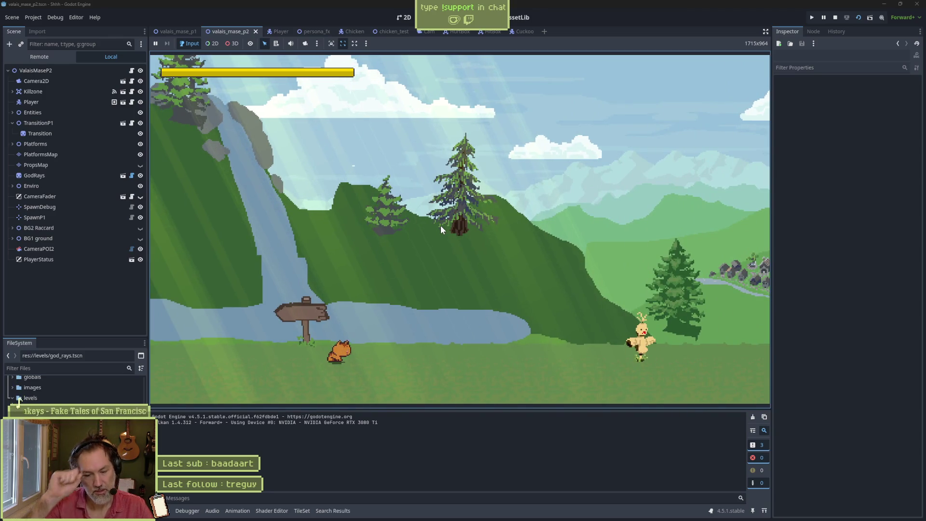
pyautogui.press('F8')
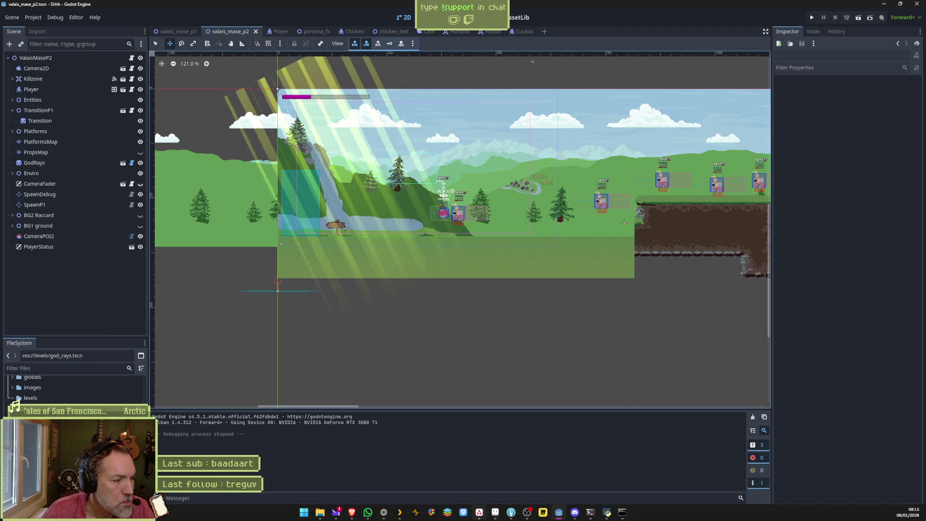
pyautogui.moveTo(558, 512)
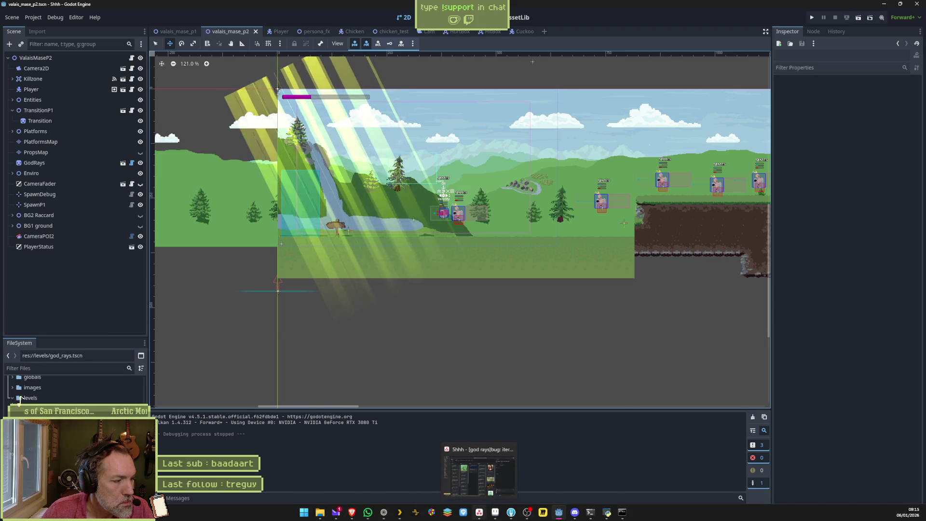
pyautogui.click(501, 517)
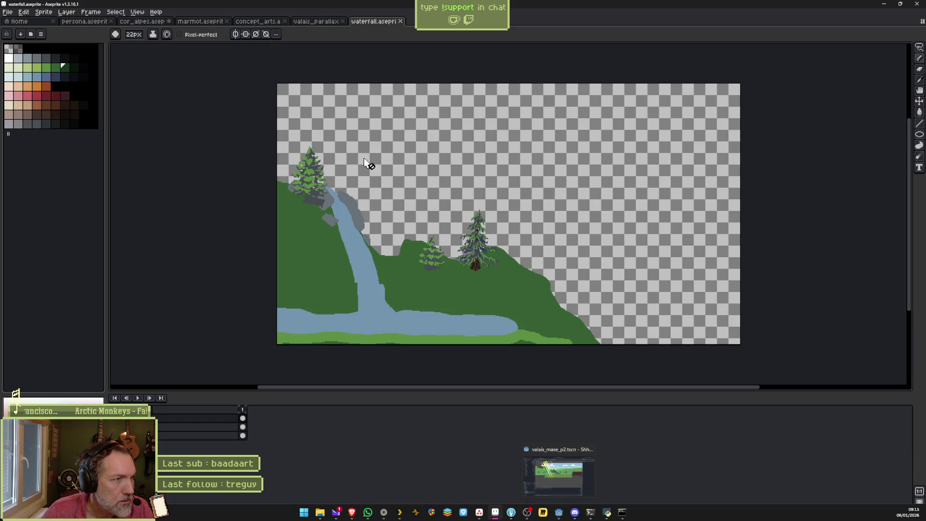
# Step: Switch to the valais_parallax sprite and zoom out to see it whole
pyautogui.click(313, 23)
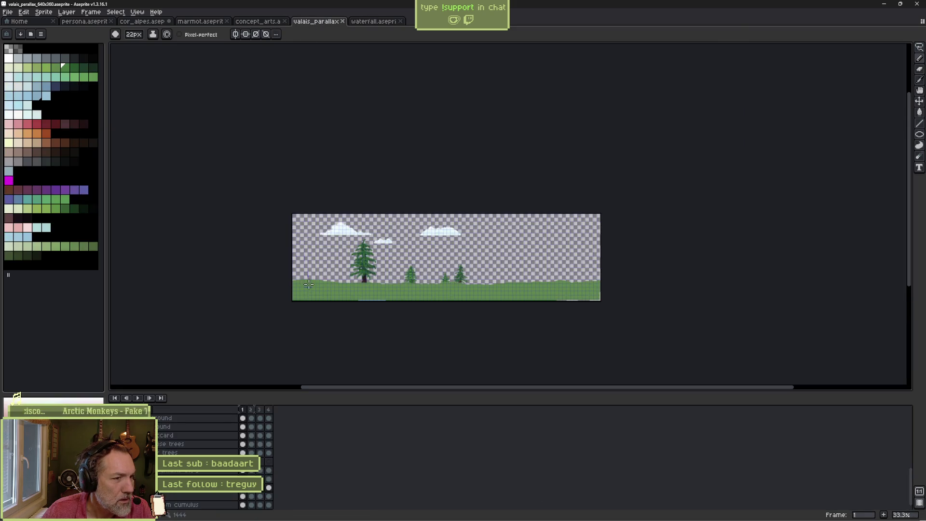
pyautogui.scroll(4, 309, 290)
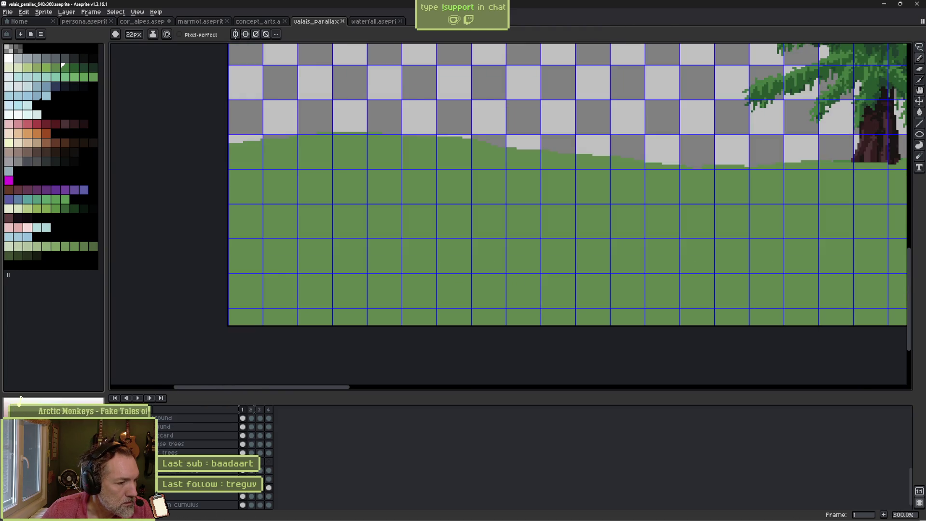
pyautogui.scroll(3, 193, 458)
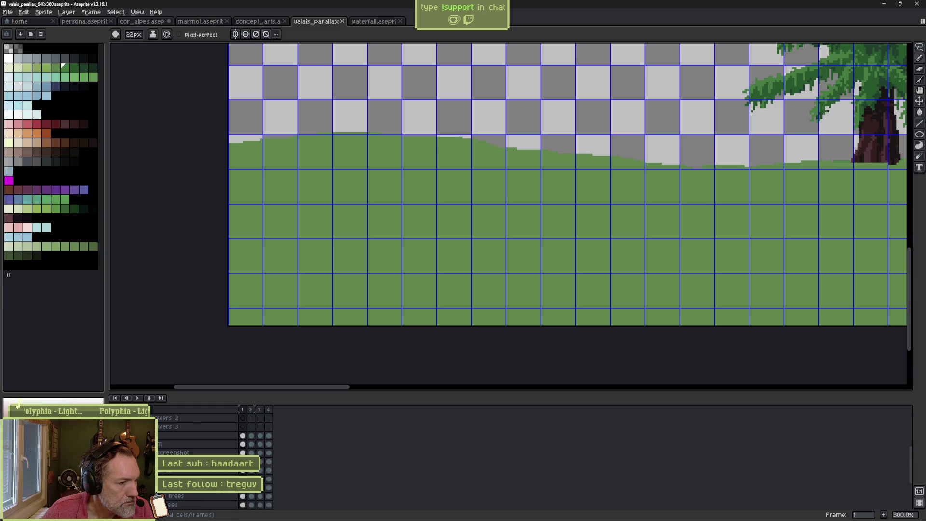
pyautogui.scroll(-3, 198, 458)
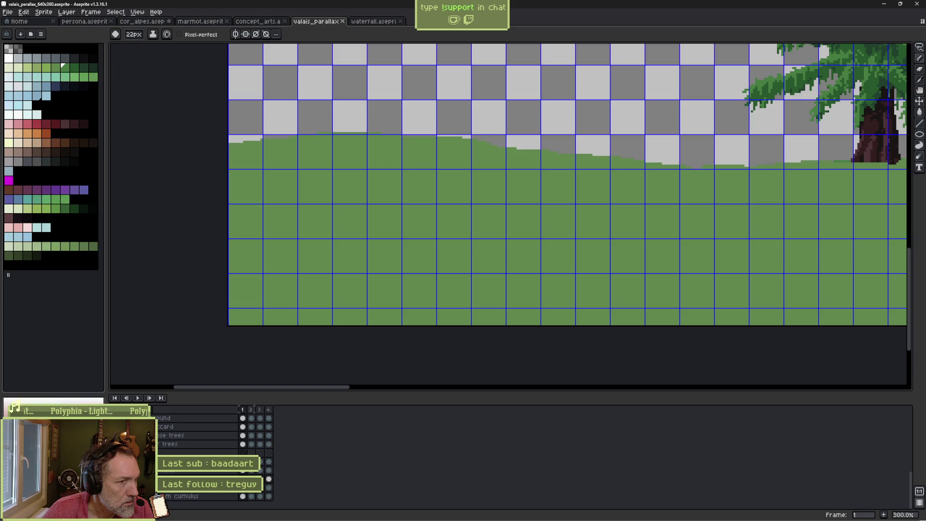
pyautogui.press('-')
pyautogui.press('-')
pyautogui.press('-')
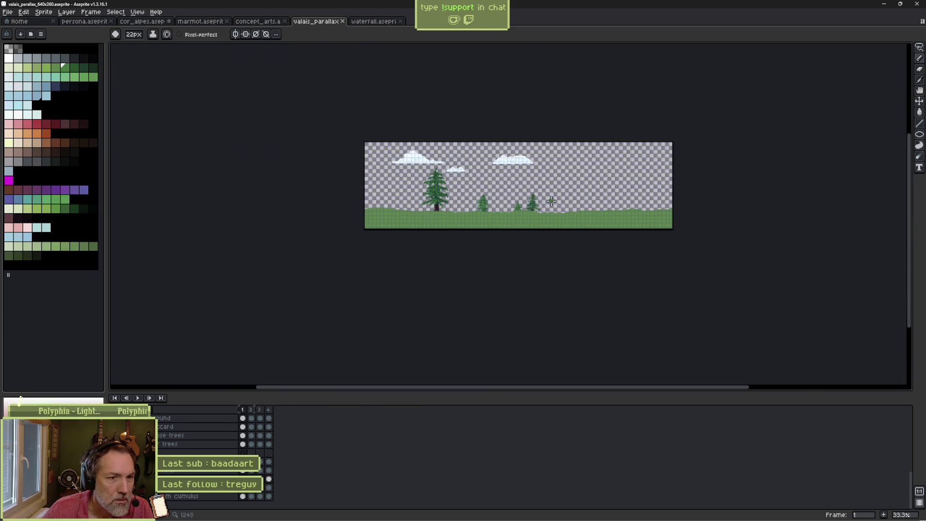
# Step: Briefly show and hide the dark house layer, then return to the Godot level editor
pyautogui.click(157, 497)
pyautogui.click(157, 497)
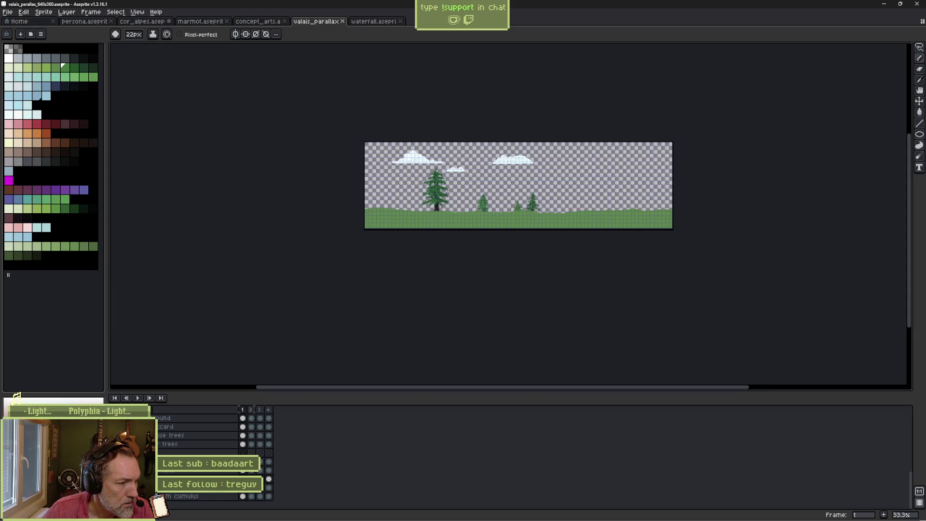
pyautogui.hotkey('alt', 'Tab')
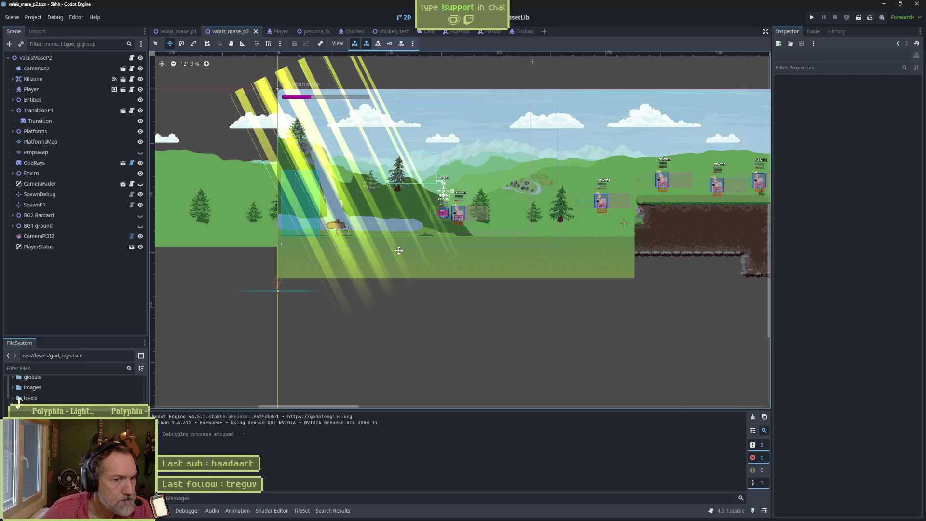
# Step: Zoom into the level's ground and capture it with a region screen snip
pyautogui.scroll(4, 628, 286)
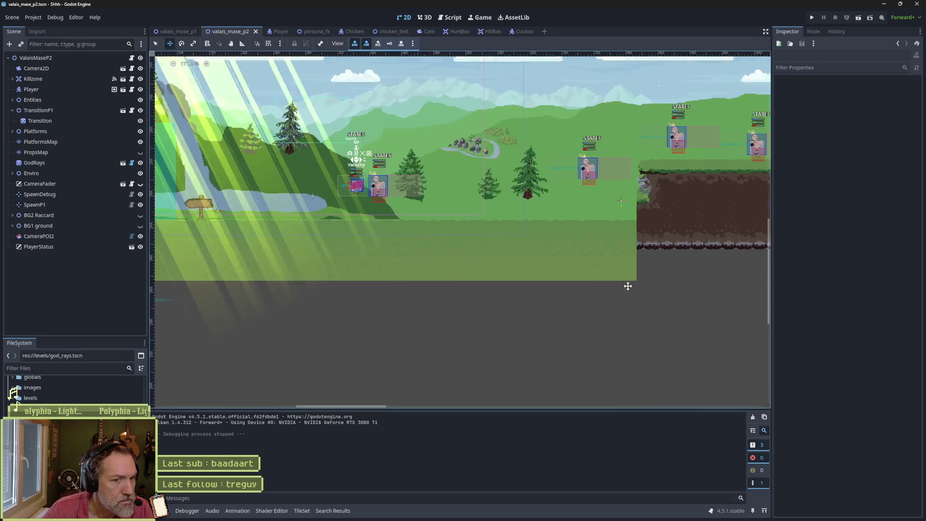
pyautogui.scroll(9, 601, 252)
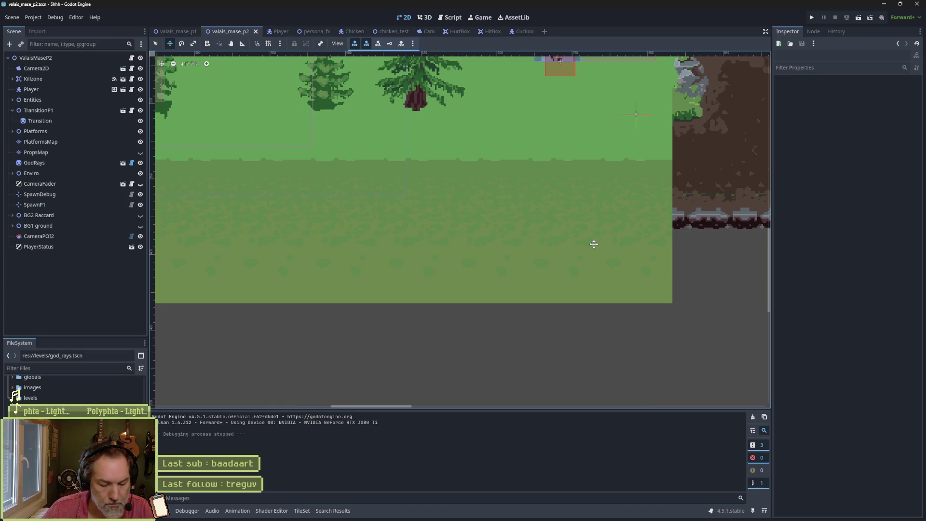
pyautogui.press('super+shift+s')
pyautogui.moveTo(472, 161); pyautogui.dragTo(607, 282)
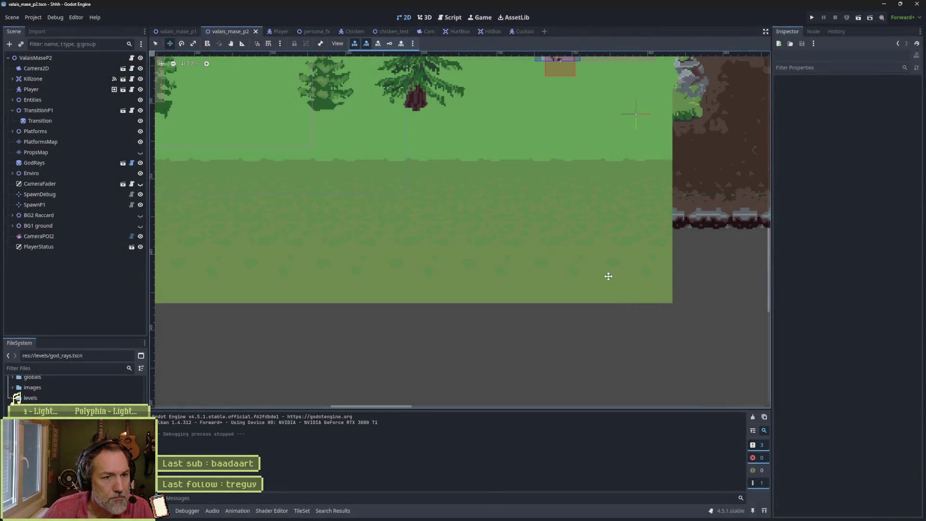
# Step: In Aseprite, open the waterfall.aseprite tab and select its top layer
pyautogui.hotkey('alt', 'Tab')
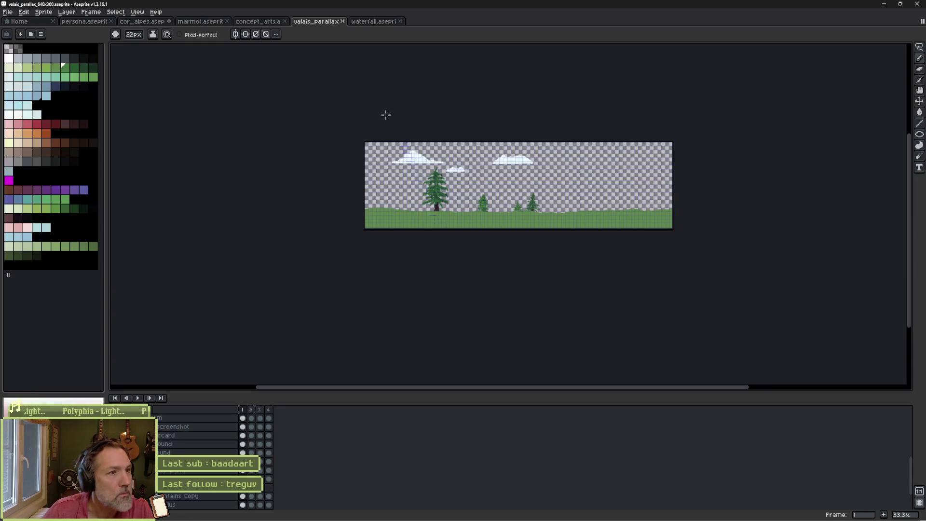
pyautogui.click(379, 21)
pyautogui.click(176, 421)
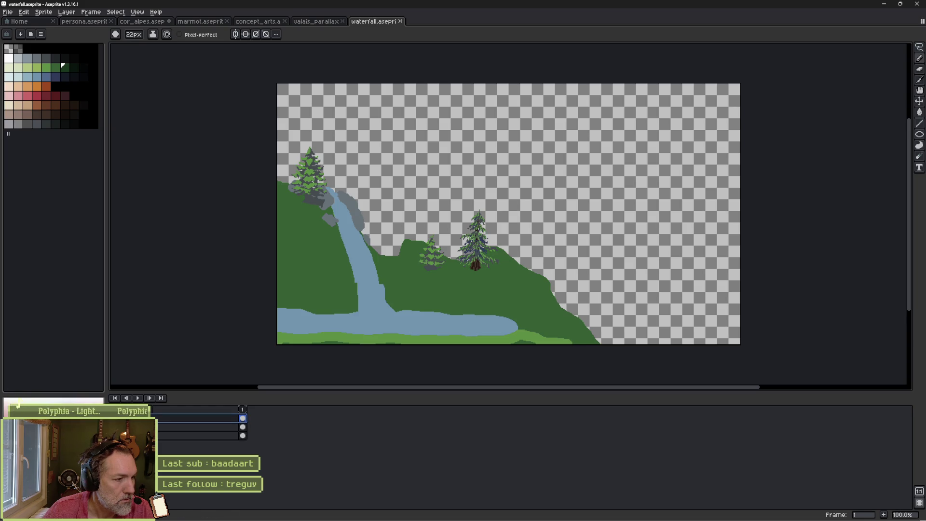
pyautogui.hotkey('ctrl', 'z')
pyautogui.press('Delete')
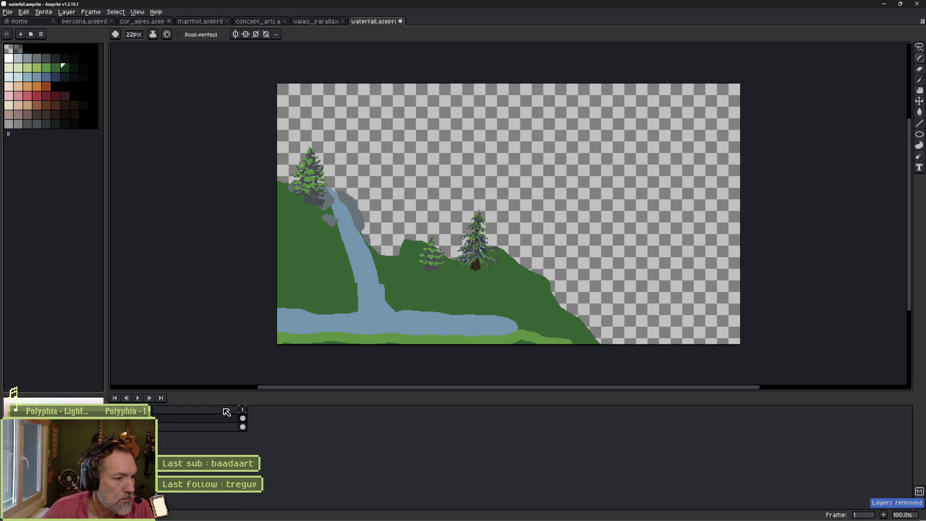
pyautogui.hotkey('ctrl', 'z')
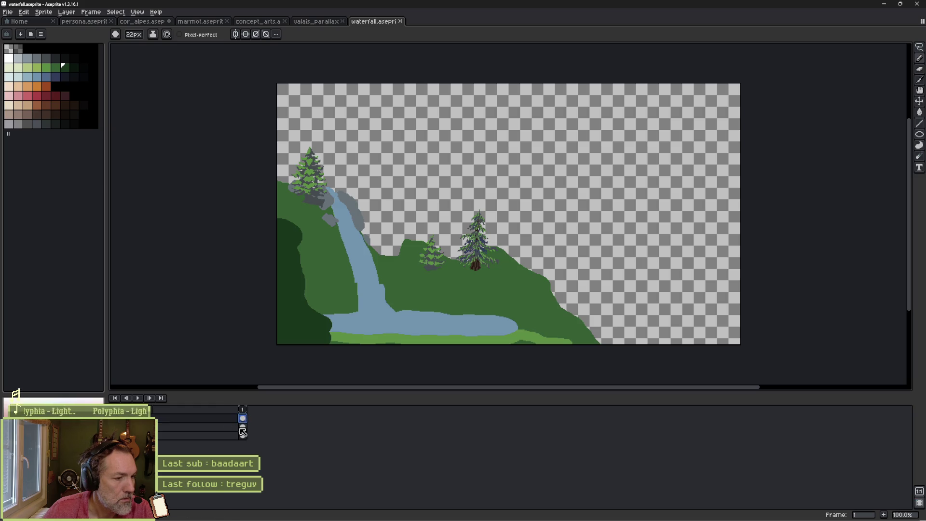
pyautogui.moveTo(243, 431); pyautogui.dragTo(243, 419)
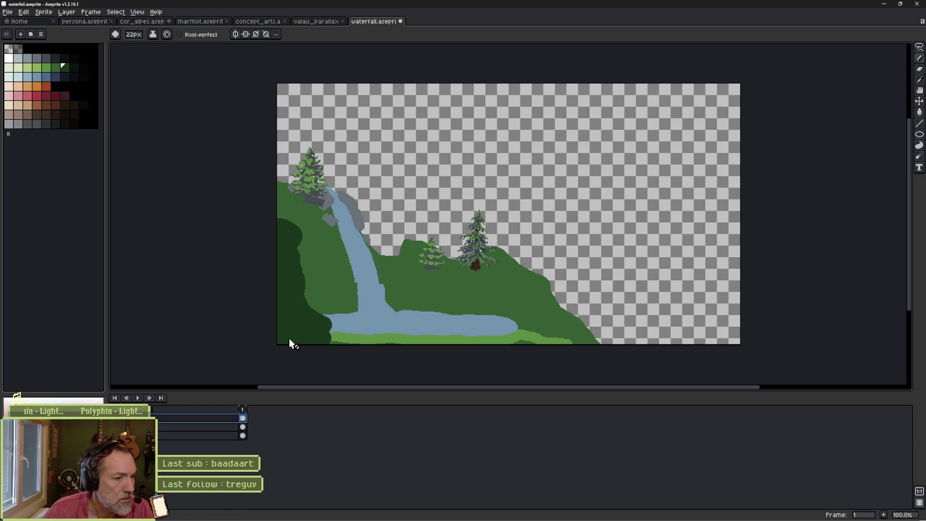
pyautogui.press('v')
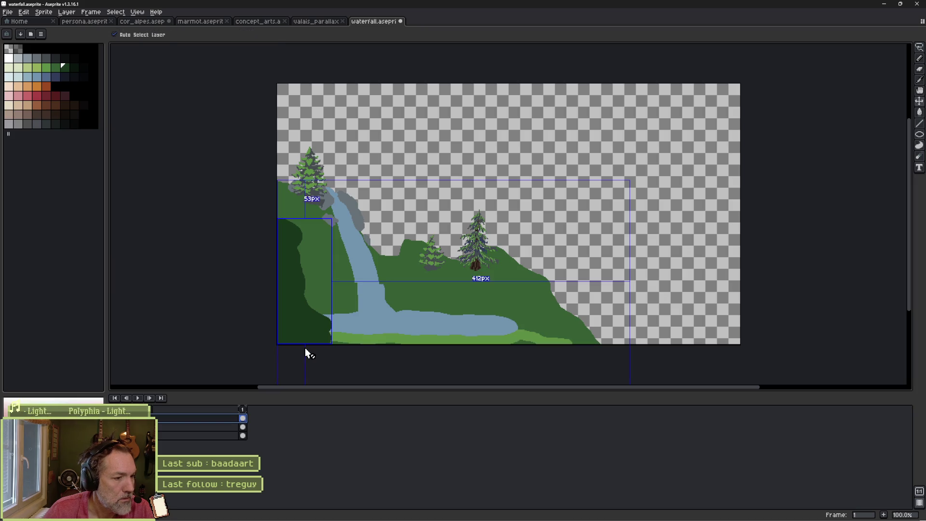
pyautogui.hotkey('ctrl', 'a')
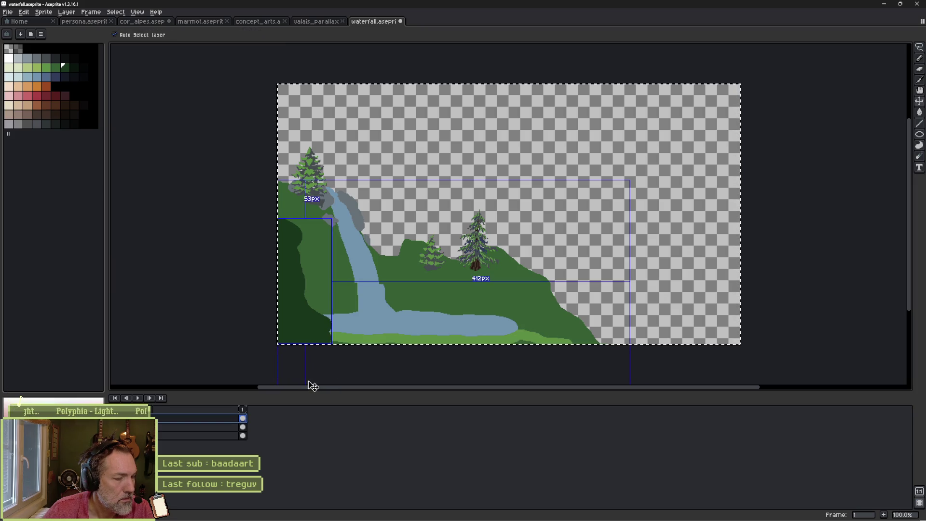
pyautogui.hotkey('ctrl', 'd')
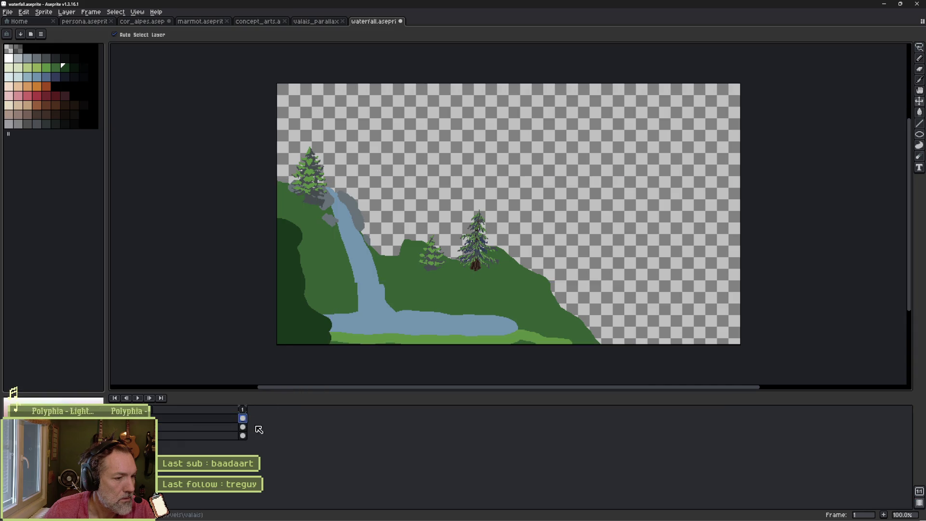
pyautogui.press('Delete')
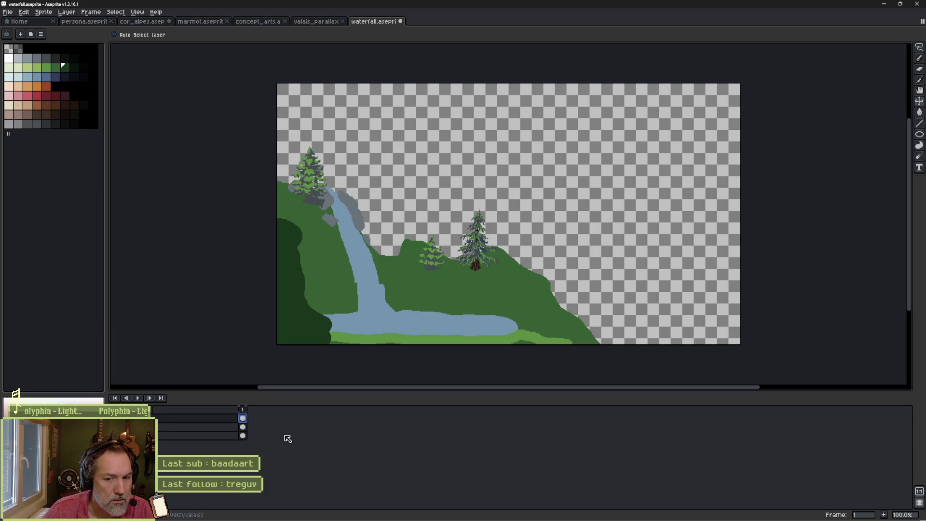
pyautogui.press('ctrl')
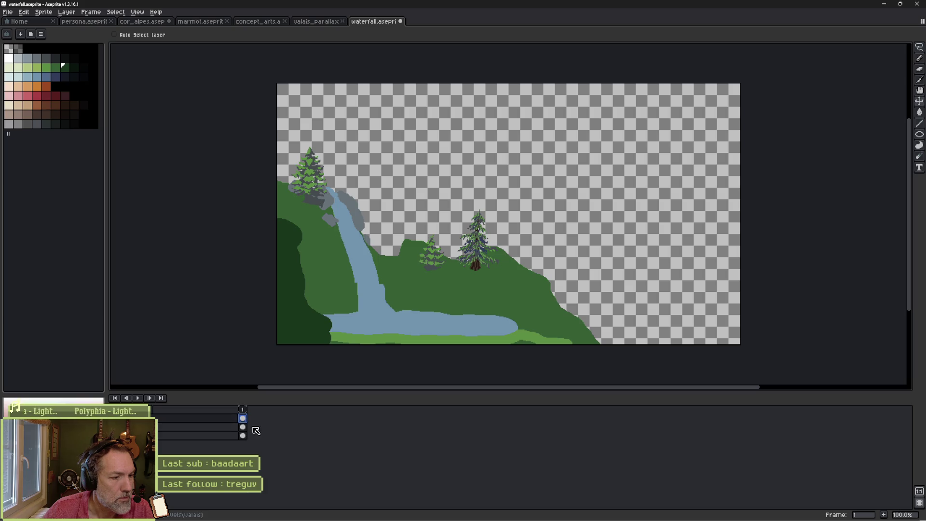
pyautogui.press('Delete')
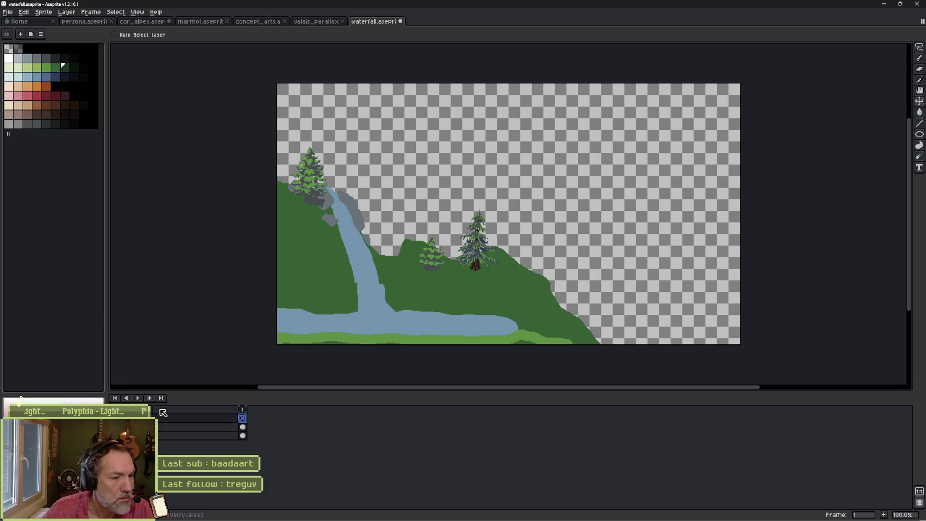
pyautogui.hotkey('ctrl', 'v')
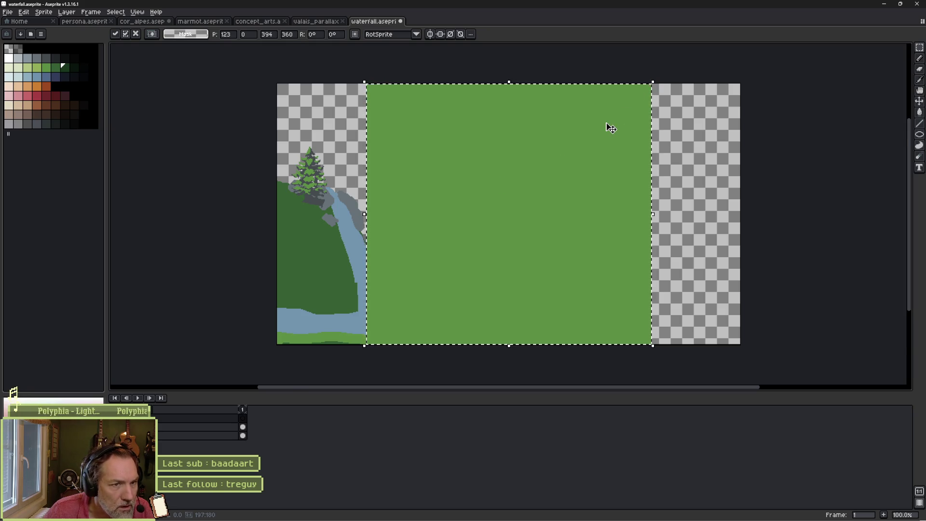
# Step: Discard the earlier pasted ground image in waterfall.aseprite
pyautogui.scroll(-1, 606, 126)
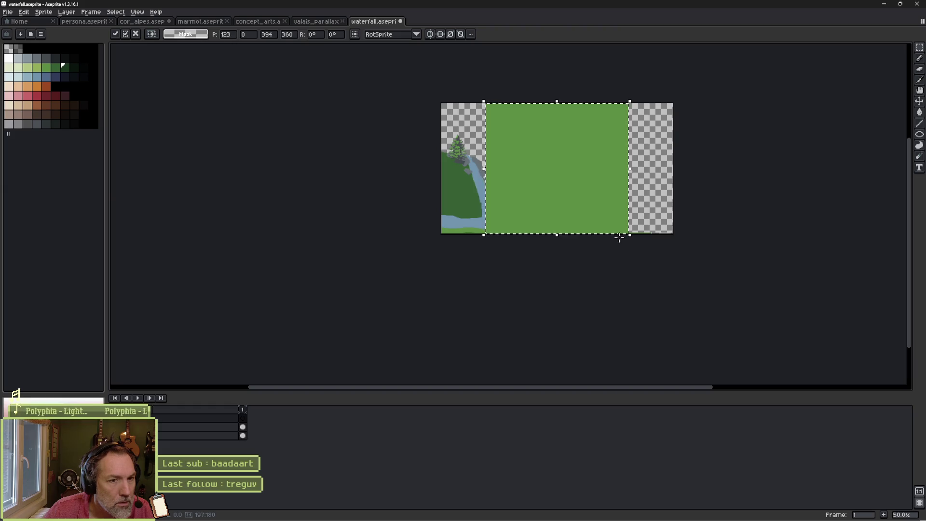
pyautogui.press('Escape')
pyautogui.press('i')
# Step: Capture the Godot level's ground area again and paste it into waterfall.aseprite
pyautogui.hotkey('alt', 'Tab')
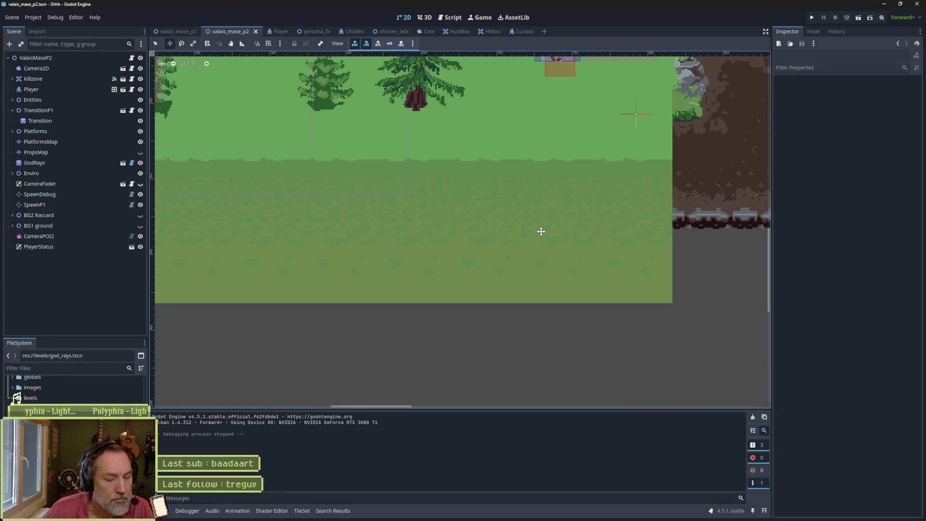
pyautogui.press('super+shift+s')
pyautogui.moveTo(505, 156); pyautogui.dragTo(647, 302)
pyautogui.hotkey('alt', 'Tab')
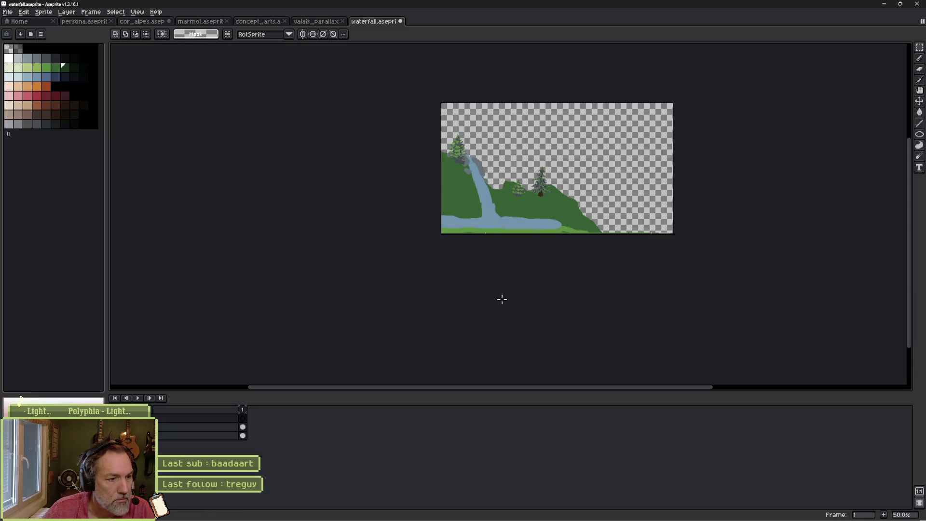
pyautogui.hotkey('ctrl', 'v')
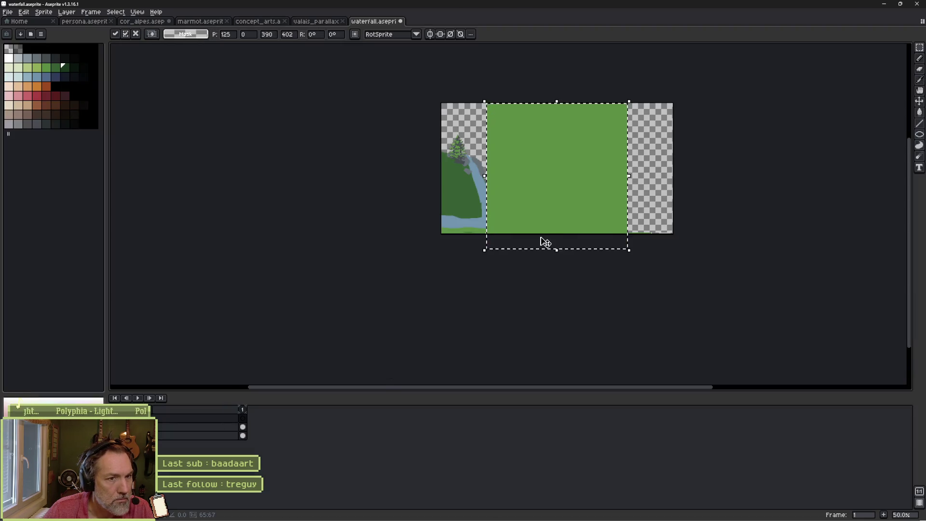
# Step: Shrink the pasted ground to about 235×242 pixels, move it down-left, and commit it
pyautogui.scroll(5, 547, 183)
pyautogui.scroll(-2, 544, 182)
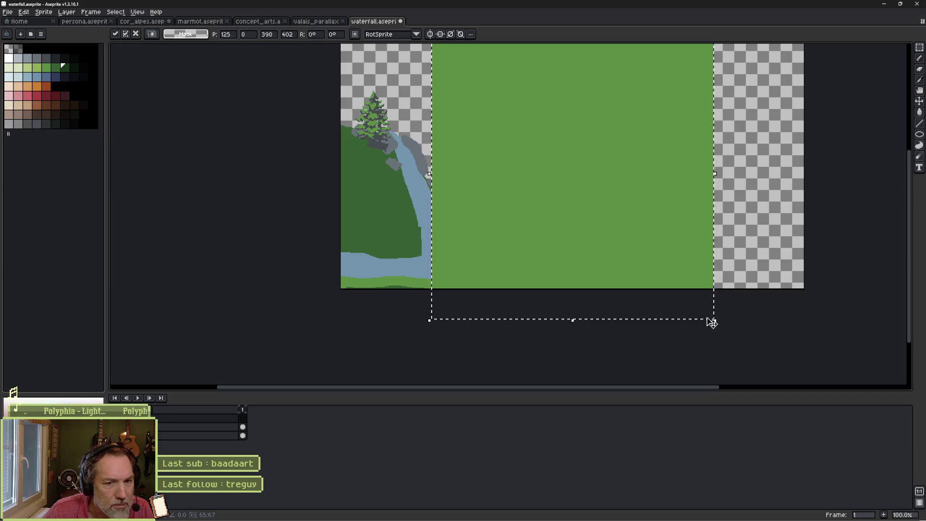
pyautogui.moveTo(716, 322); pyautogui.dragTo(603, 222)
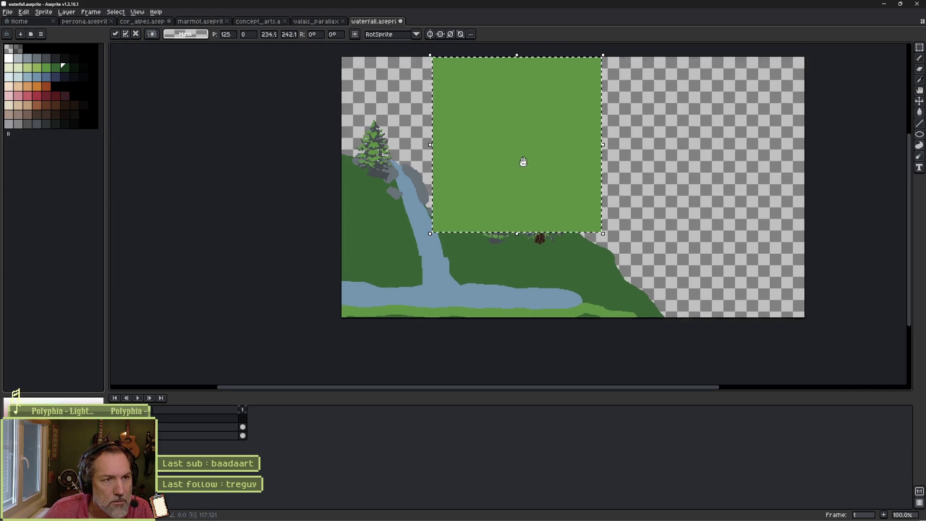
pyautogui.moveTo(529, 189); pyautogui.dragTo(523, 227)
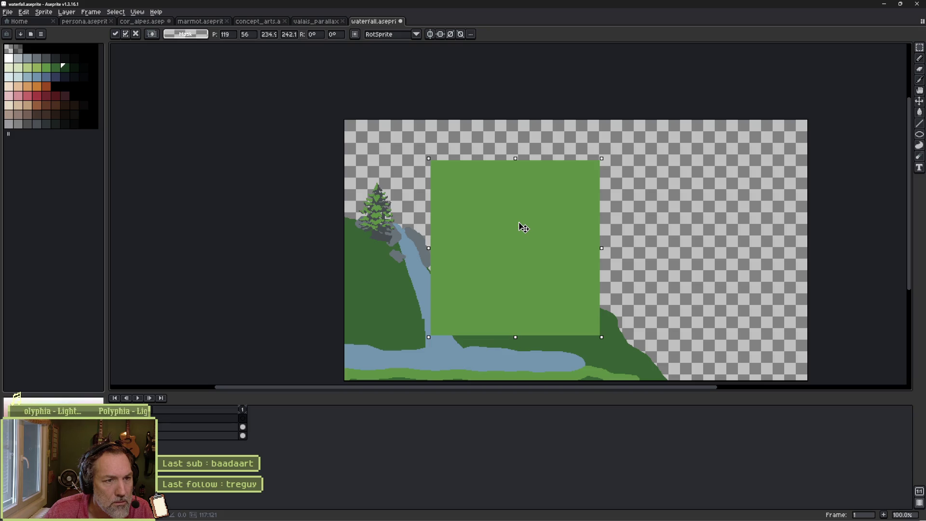
pyautogui.press('Return')
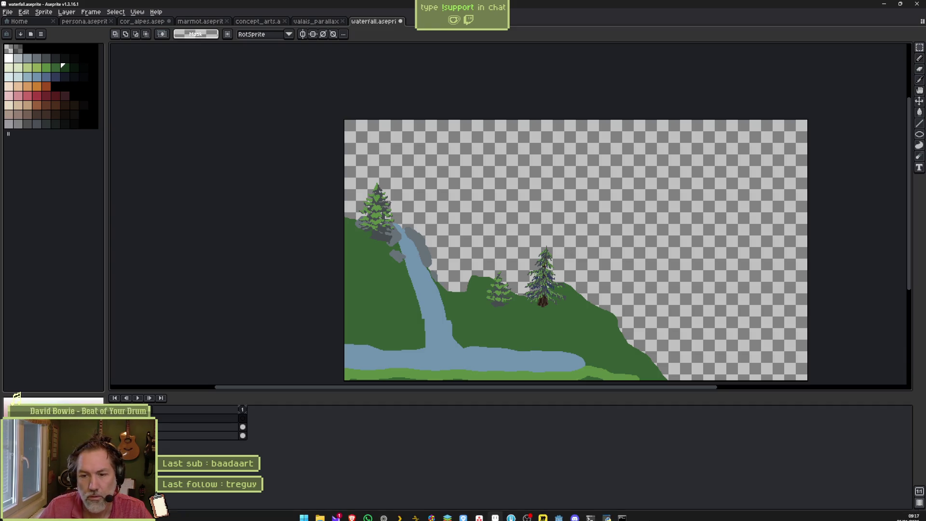
# Step: Check the task board, then bring the Godot docs browser forward and open a new tab
pyautogui.click(484, 515)
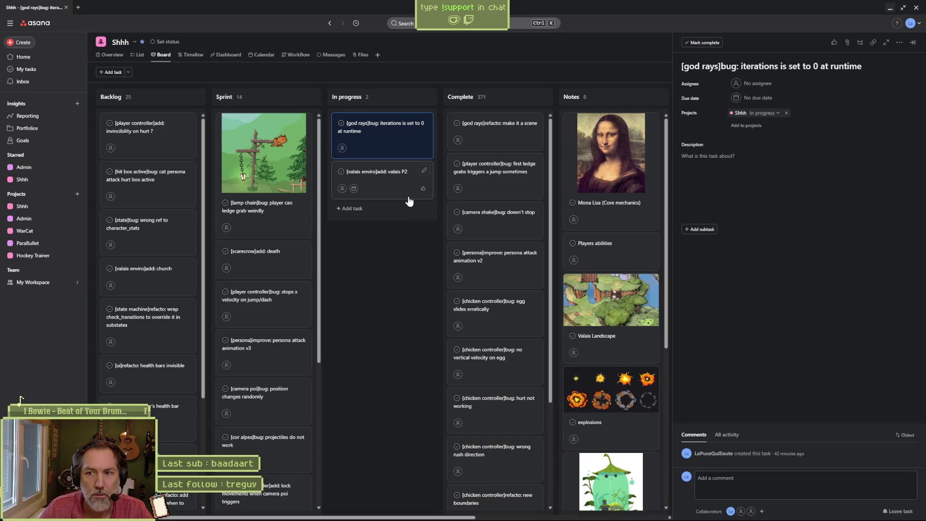
pyautogui.click(889, 10)
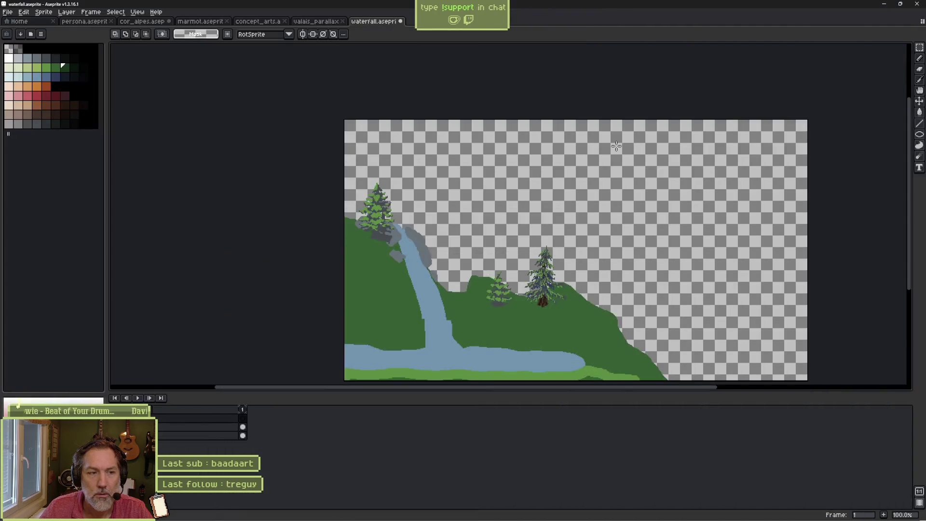
pyautogui.moveTo(497, 509)
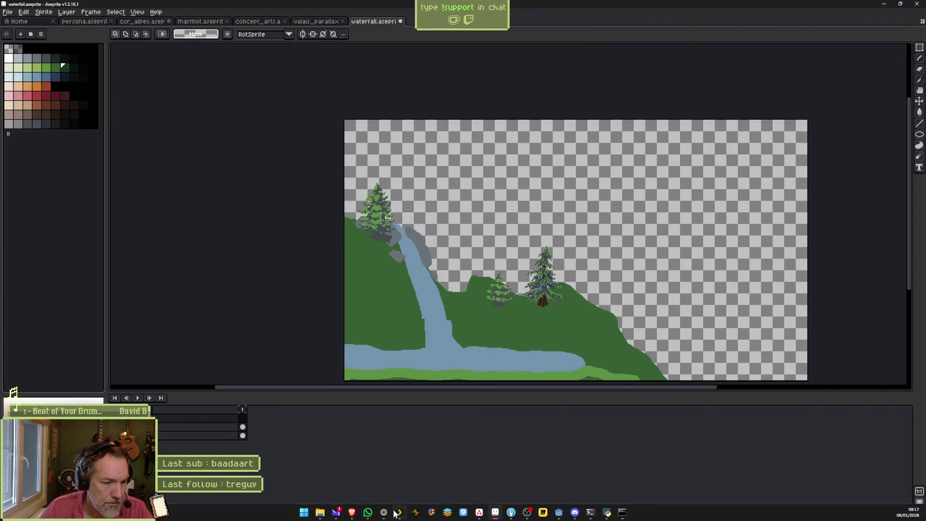
pyautogui.click(396, 512)
pyautogui.hotkey('ctrl', 't')
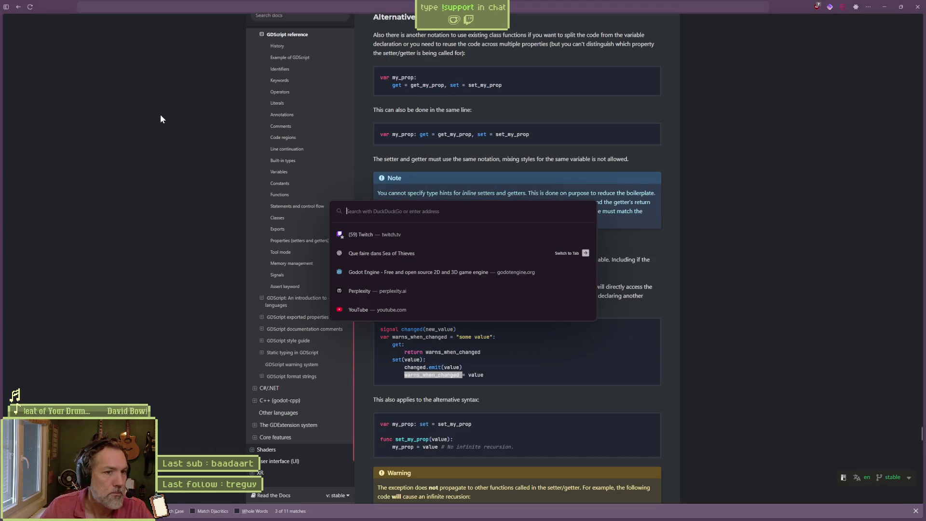
# Step: Open the local pixelated_box page, then view the Perplexity answer on _iterations staying 0
pyautogui.write('localhost:8000/')
pyautogui.press('Down')
pyautogui.press('Return')
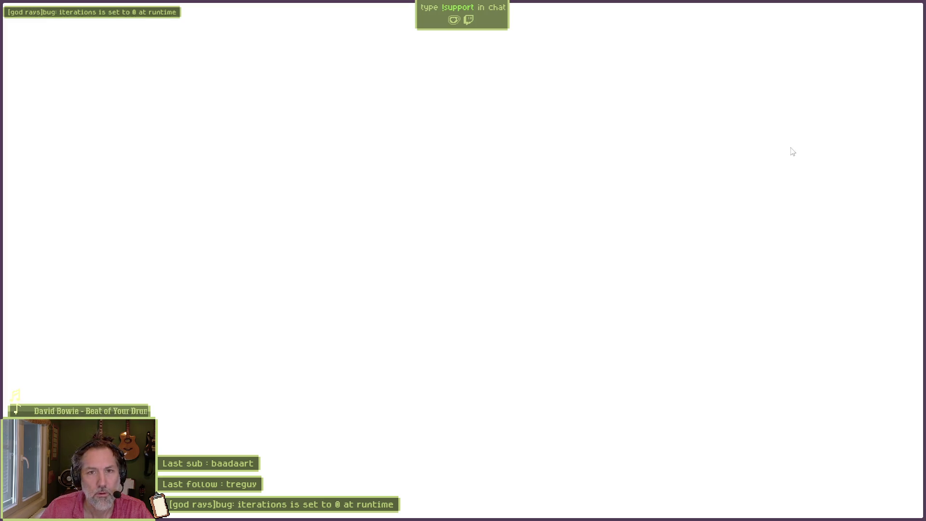
pyautogui.click(19, 91)
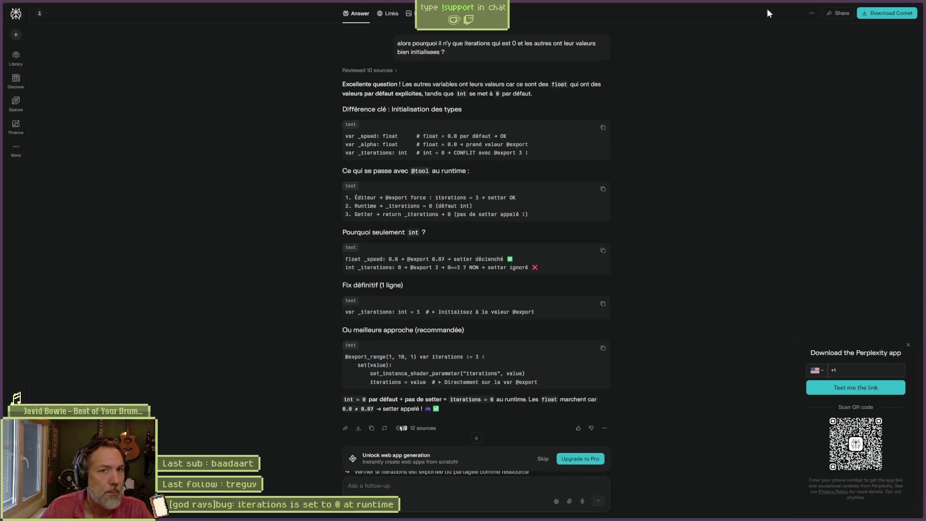
# Step: Leave the Perplexity answer and return to waterfall.aseprite in Aseprite
pyautogui.click(880, 11)
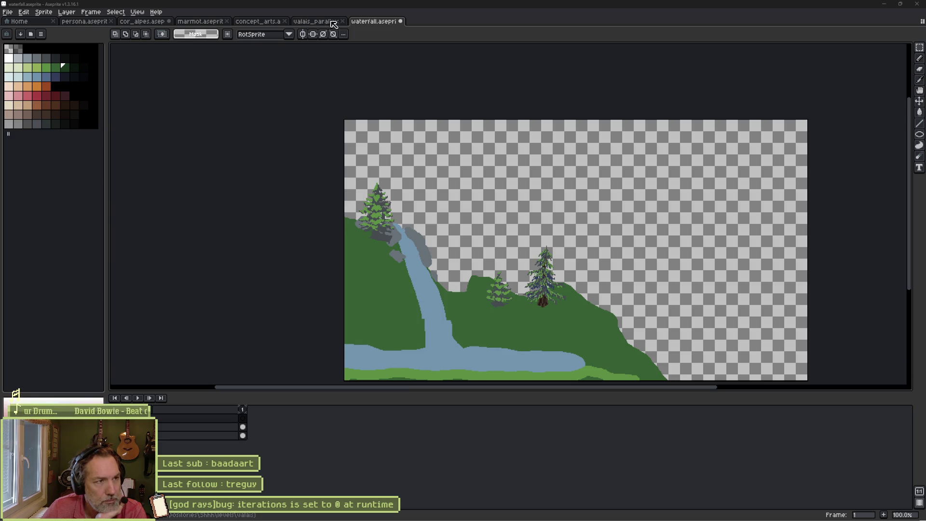
# Step: Show Aseprite's Home page of recent files, then bring the Godot level editor forward
pyautogui.click(39, 22)
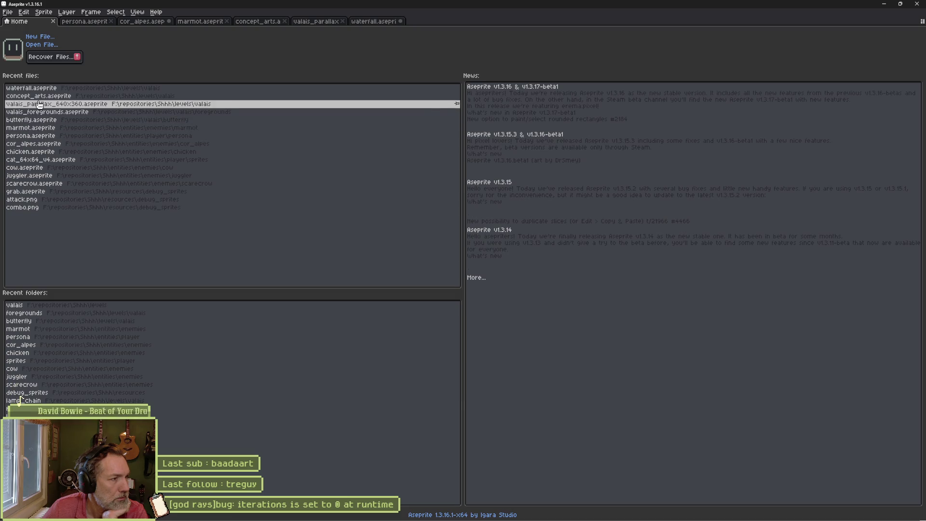
pyautogui.moveTo(507, 518)
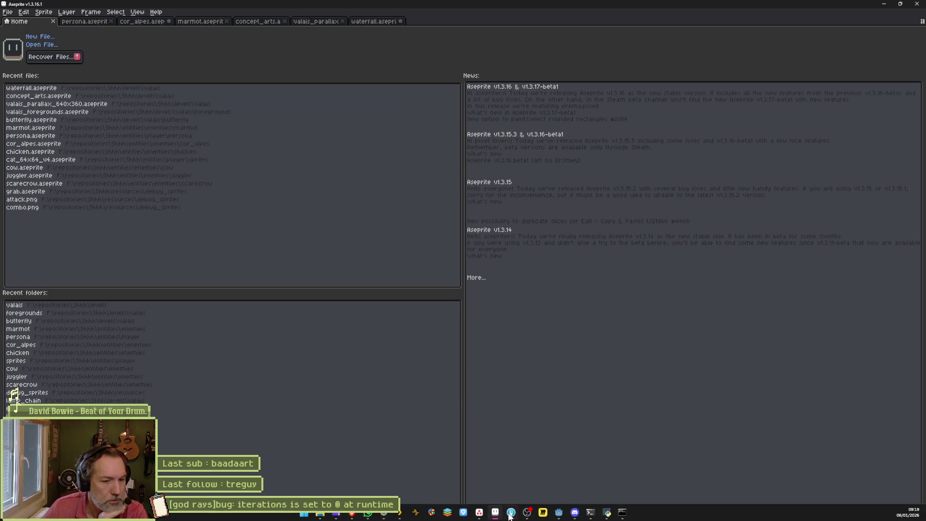
pyautogui.click(559, 514)
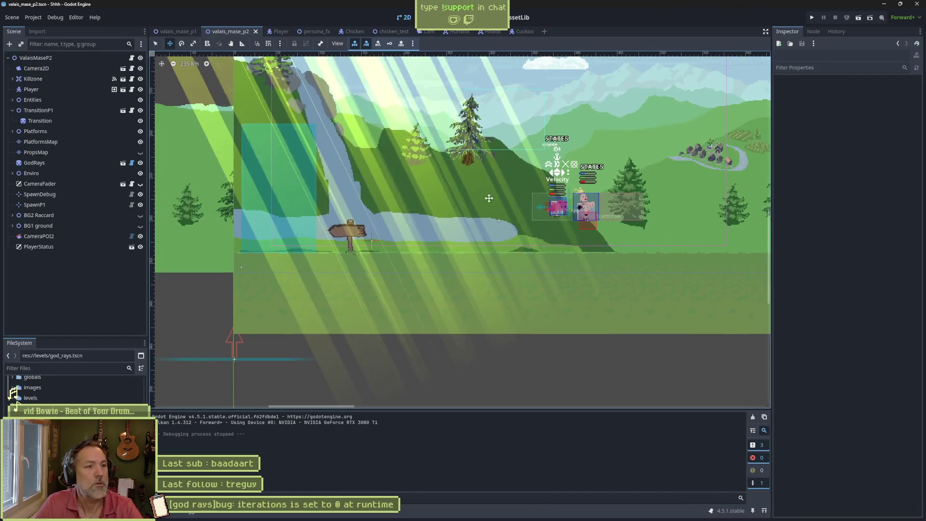
# Step: Select the waterfall and BG4 Hill 01 sprites to check their Aseprite import settings
pyautogui.press('q')
pyautogui.click(349, 238)
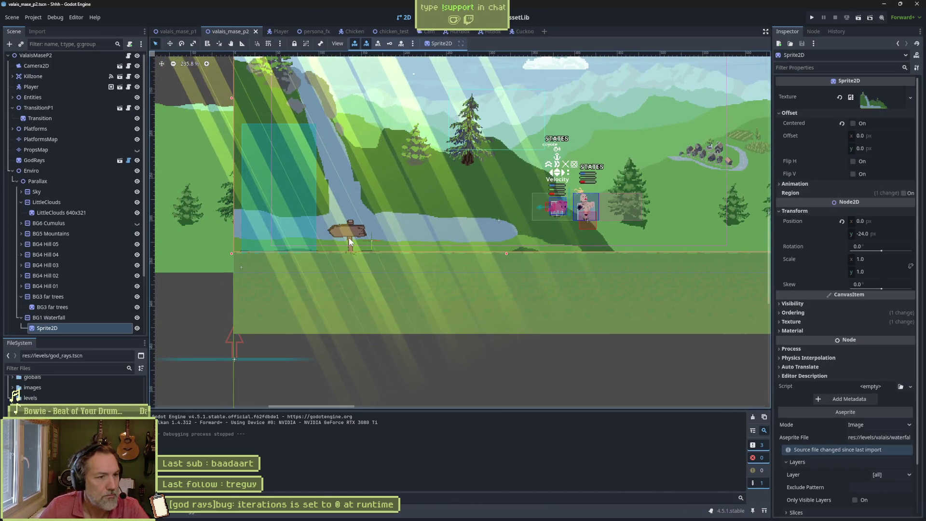
pyautogui.click(242, 270)
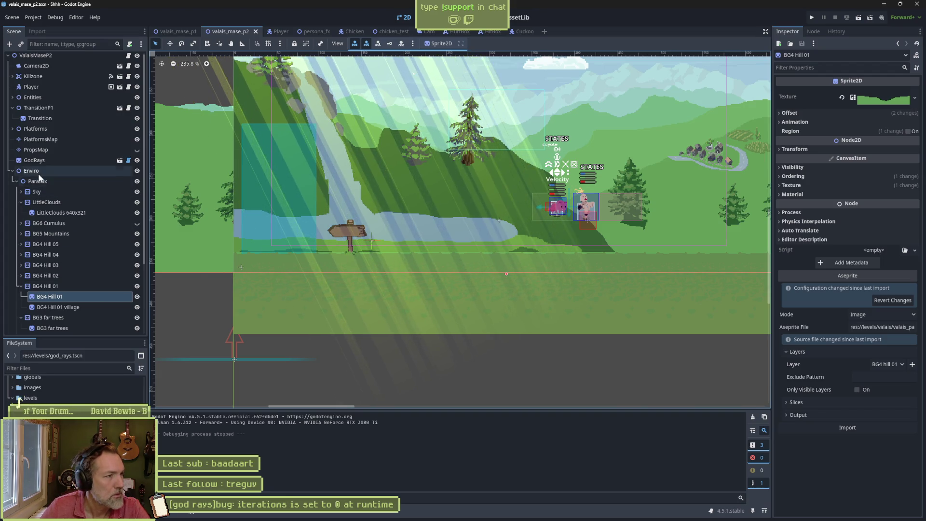
# Step: Collapse the Enviro node, select the Transition signpost, then return to Aseprite
pyautogui.click(13, 173)
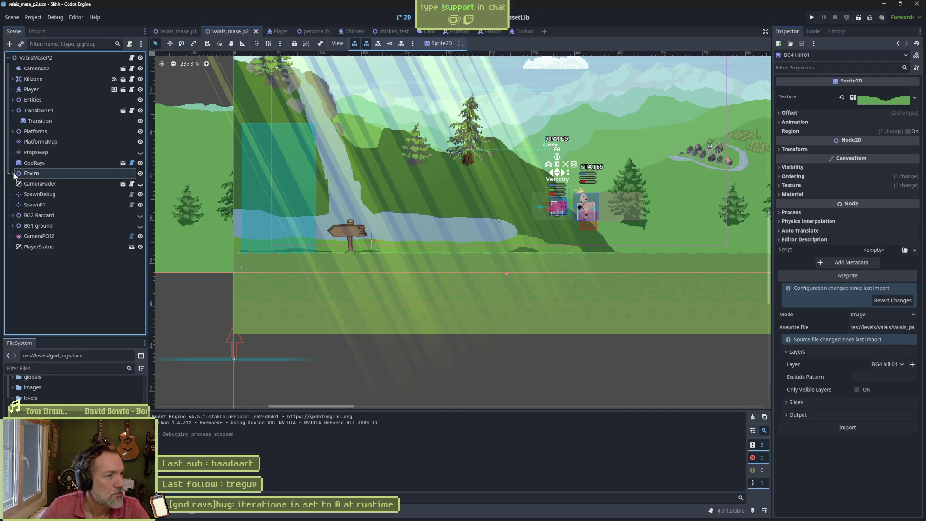
pyautogui.click(39, 121)
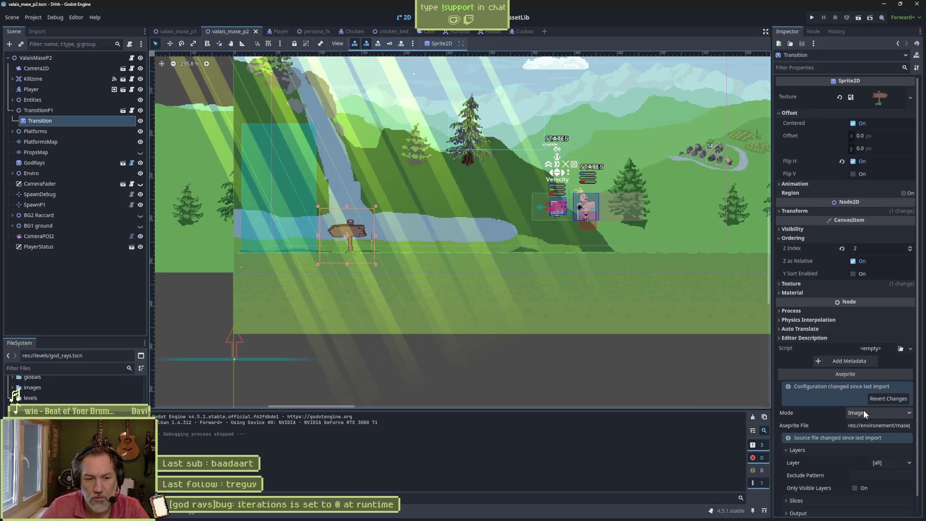
pyautogui.moveTo(457, 519)
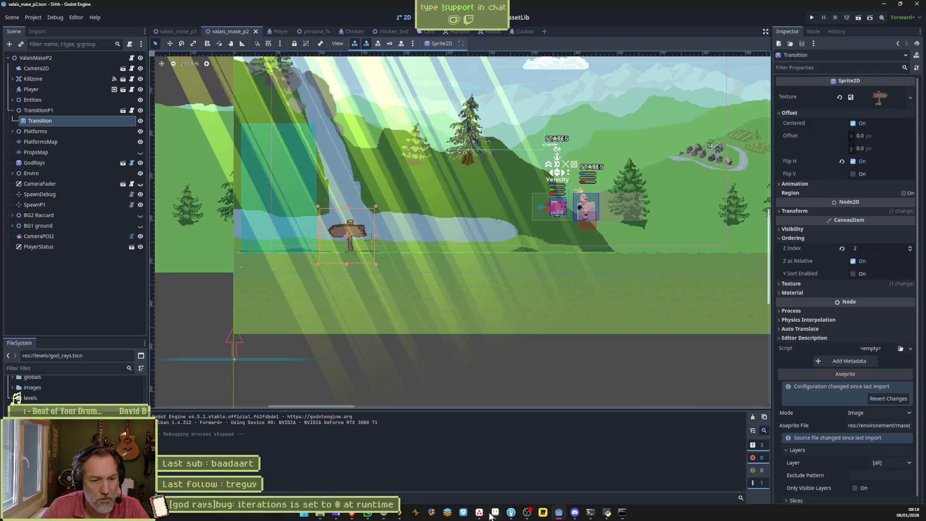
pyautogui.click(478, 512)
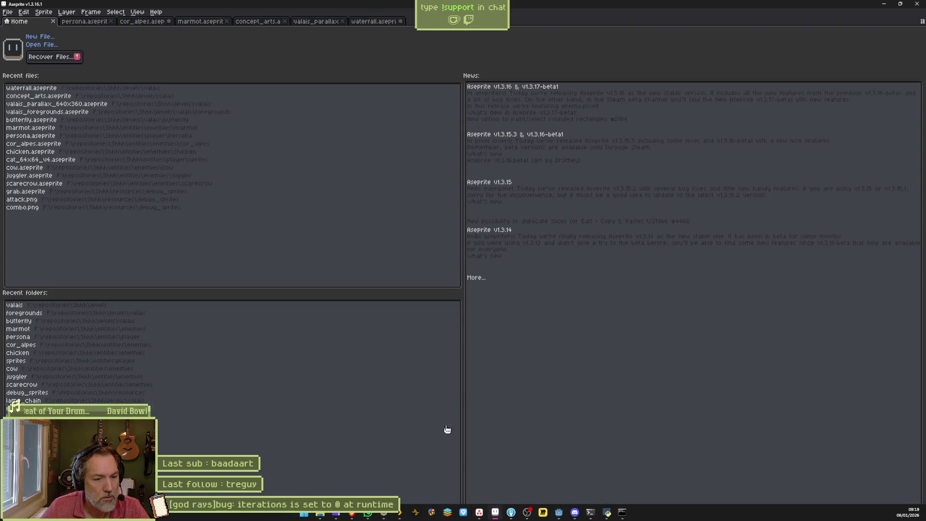
# Step: In the Ctrl+O dialog, go up from valais through levels to Shhh, then return to Godot
pyautogui.hotkey('ctrl', 'o')
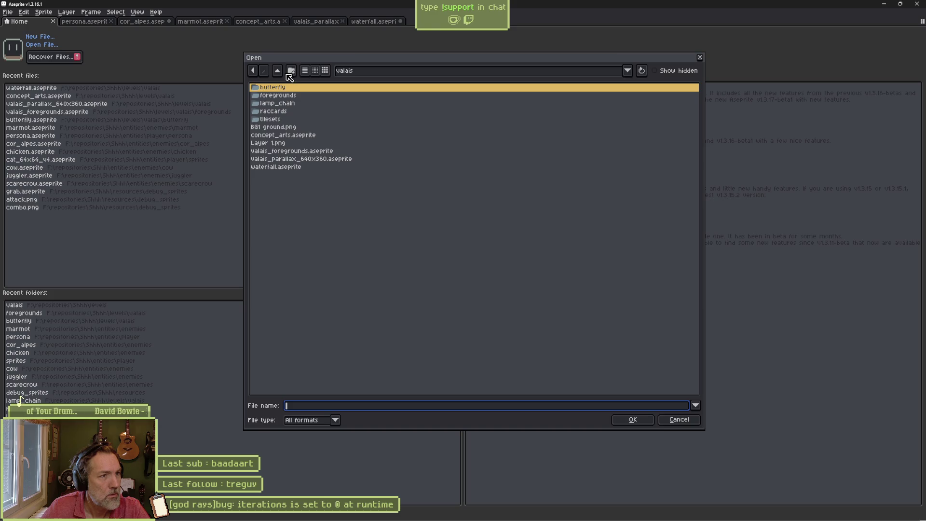
pyautogui.click(278, 72)
pyautogui.click(279, 72)
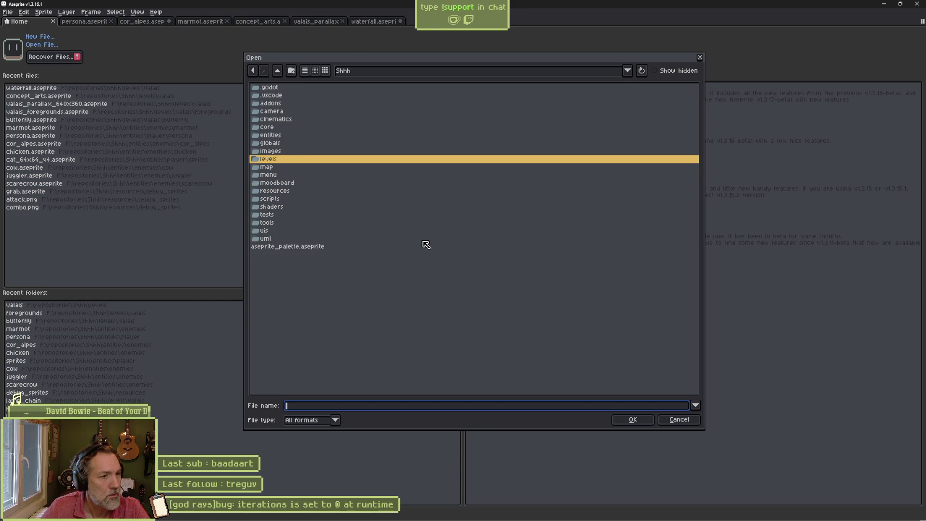
pyautogui.hotkey('alt', 'Tab')
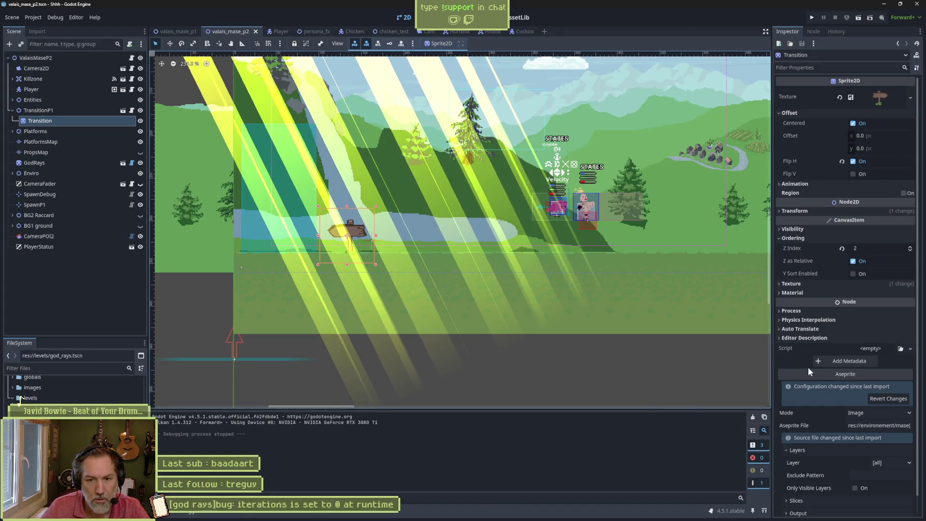
# Step: Expand the signpost texture's Resource details and reimport from Aseprite, which fails on a missing source file
pyautogui.click(881, 99)
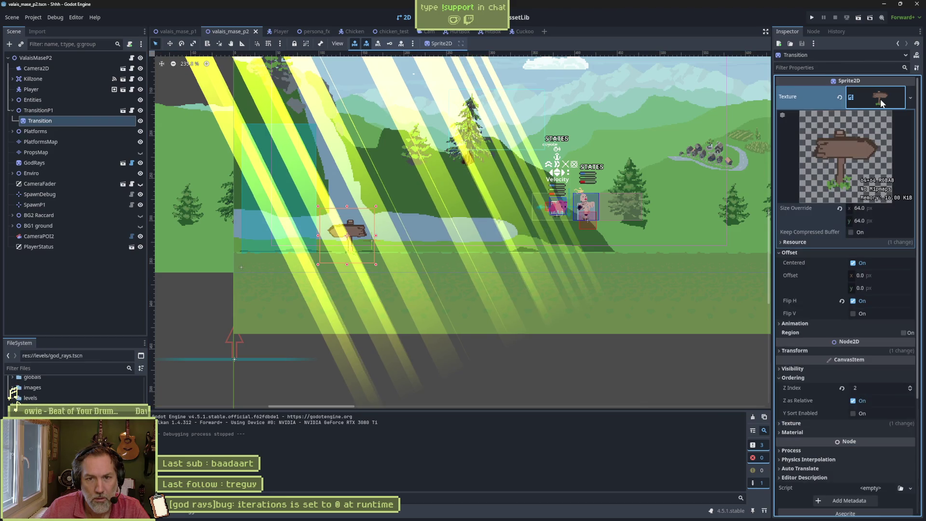
pyautogui.click(803, 242)
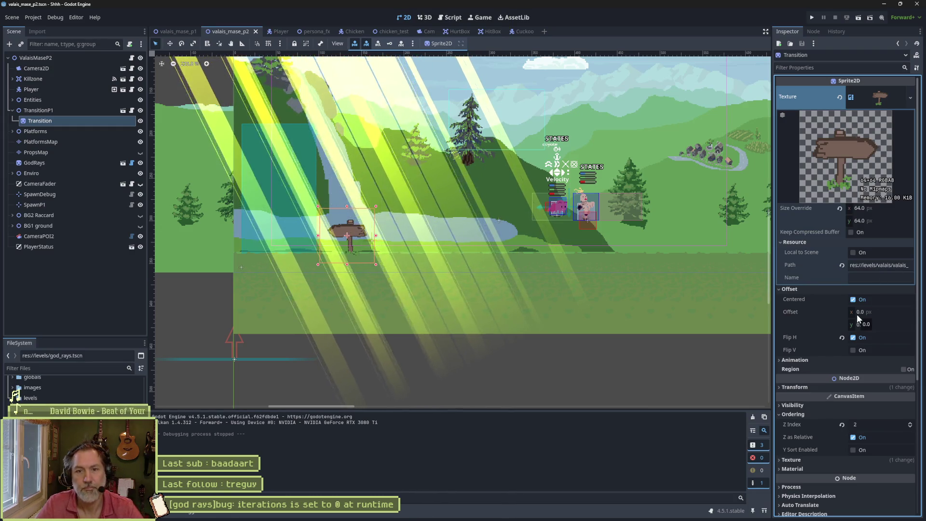
pyautogui.scroll(-3, 818, 317)
pyautogui.scroll(-5, 817, 318)
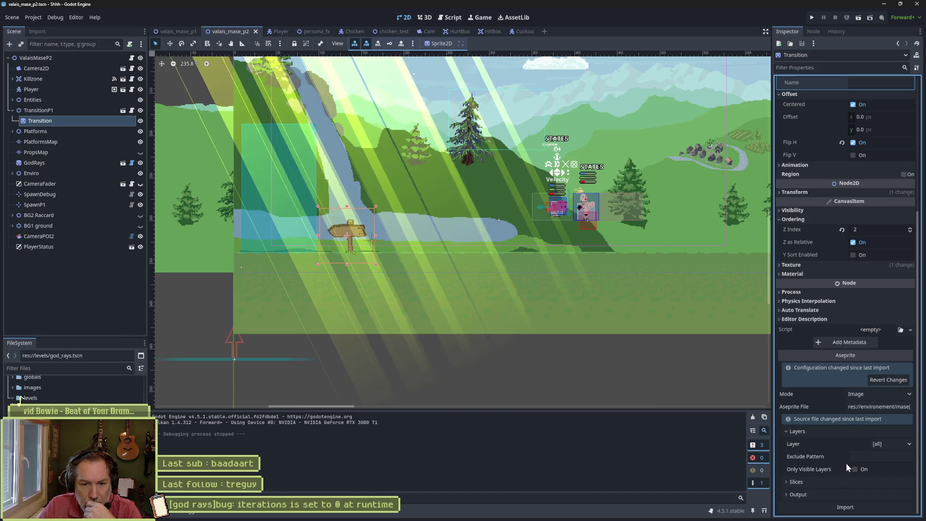
pyautogui.click(852, 509)
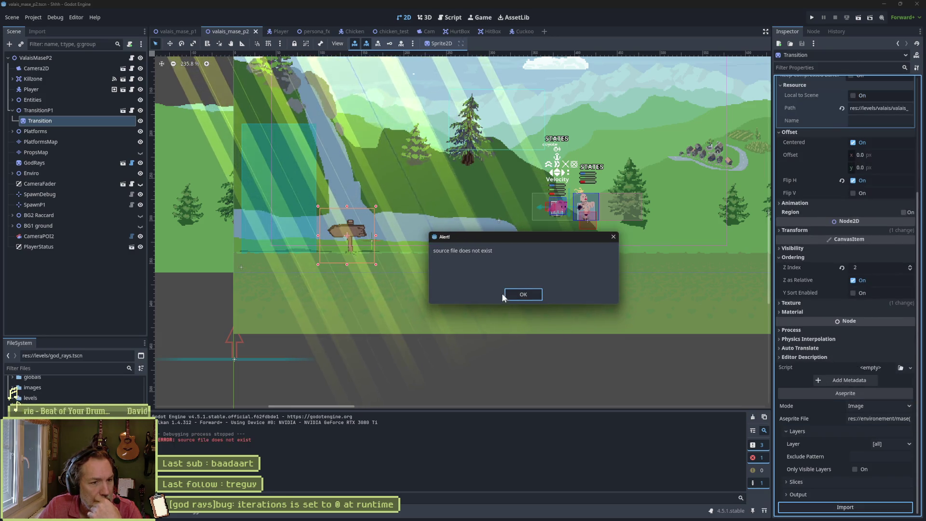
# Step: Dismiss the missing-source alert, then cancel the Aseprite file picker and the Transition node deletion
pyautogui.click(523, 294)
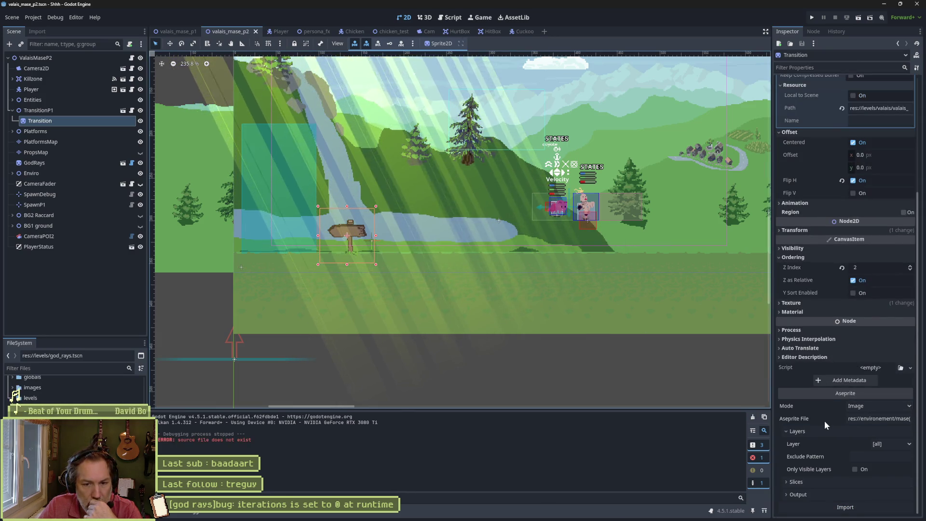
pyautogui.click(873, 419)
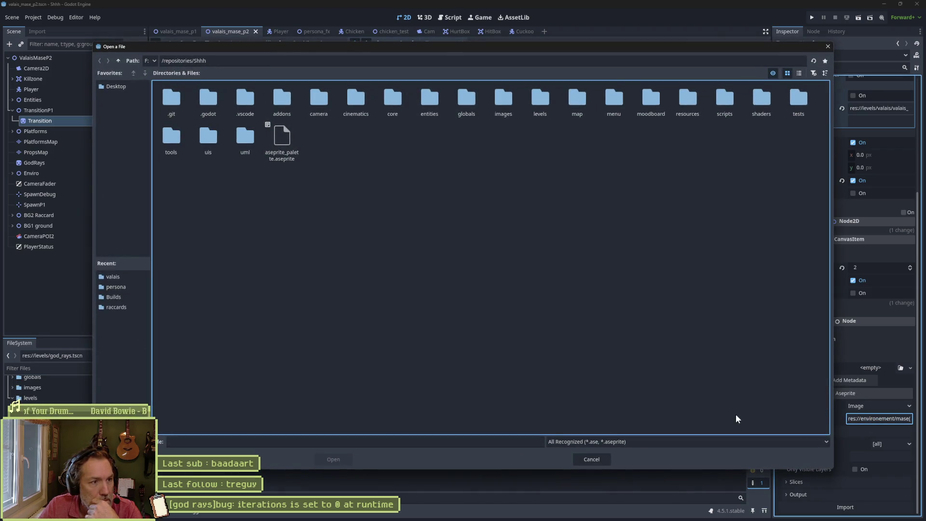
pyautogui.click(604, 459)
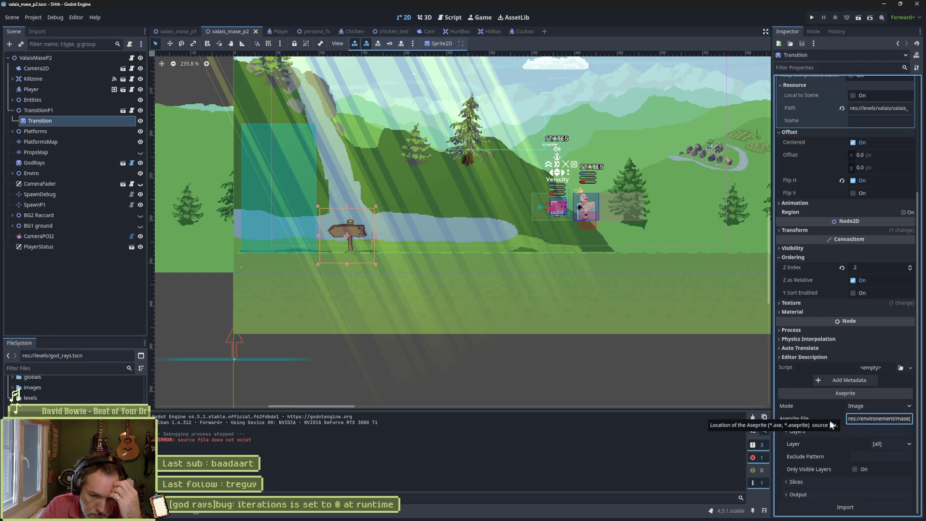
pyautogui.press('Delete')
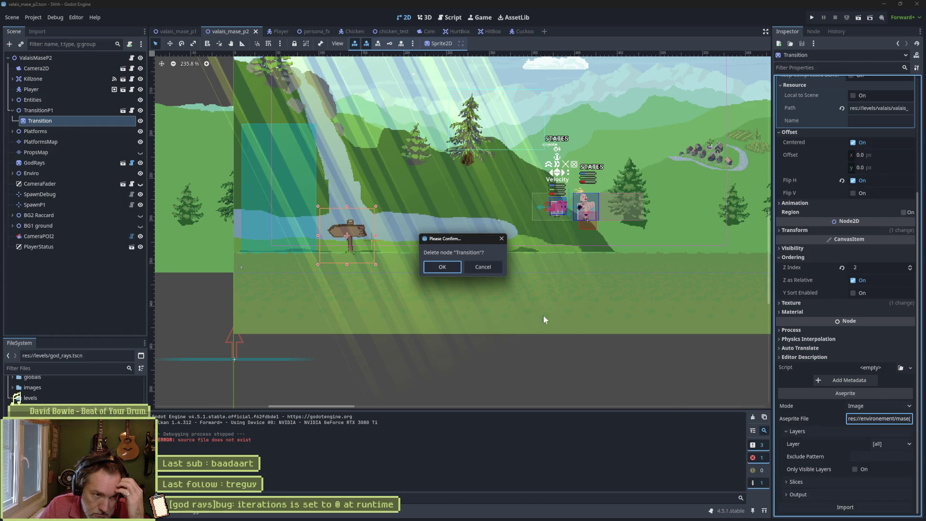
pyautogui.click(482, 268)
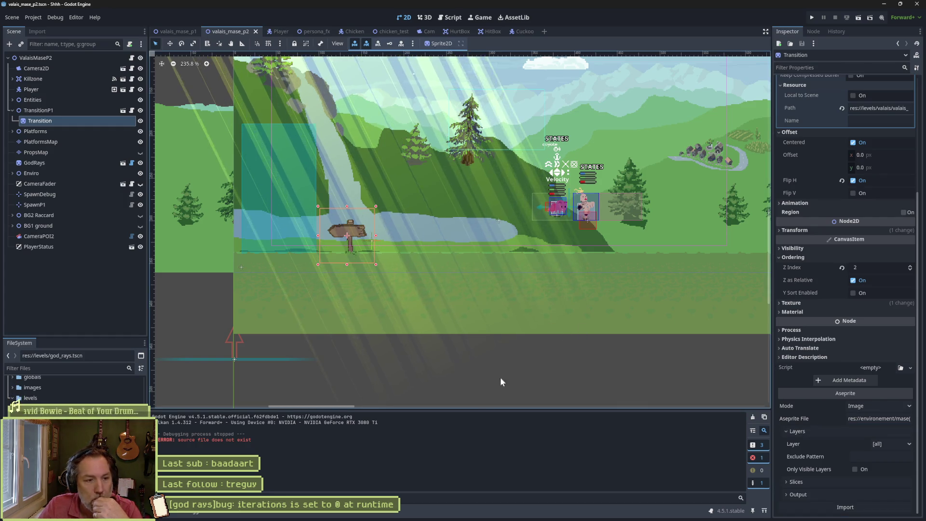
# Step: Scroll the Inspector back to the top and return to Aseprite's Open file dialog
pyautogui.moveTo(496, 514)
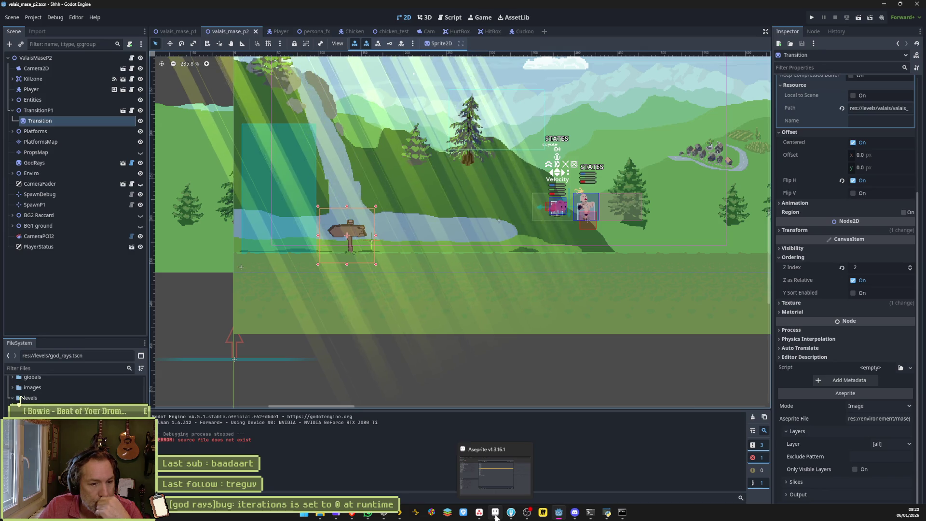
pyautogui.scroll(3, 824, 324)
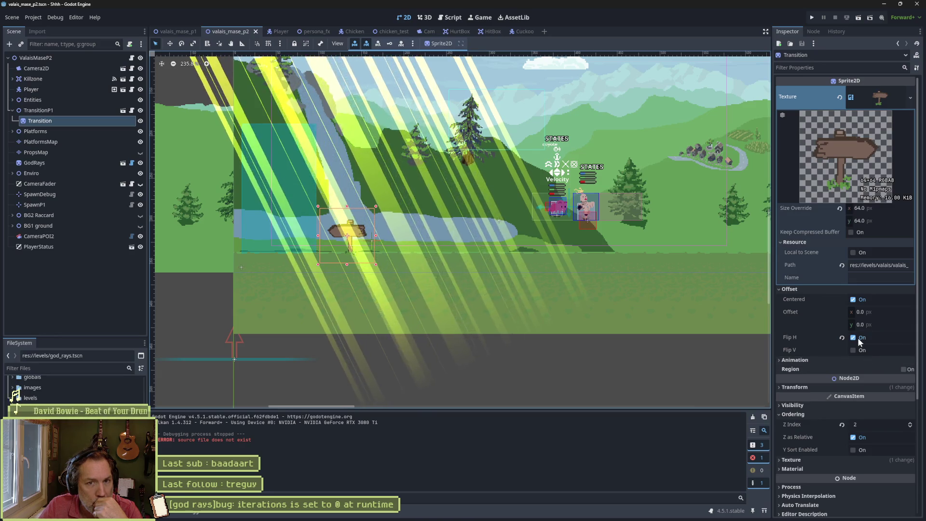
pyautogui.click(809, 358)
pyautogui.click(809, 357)
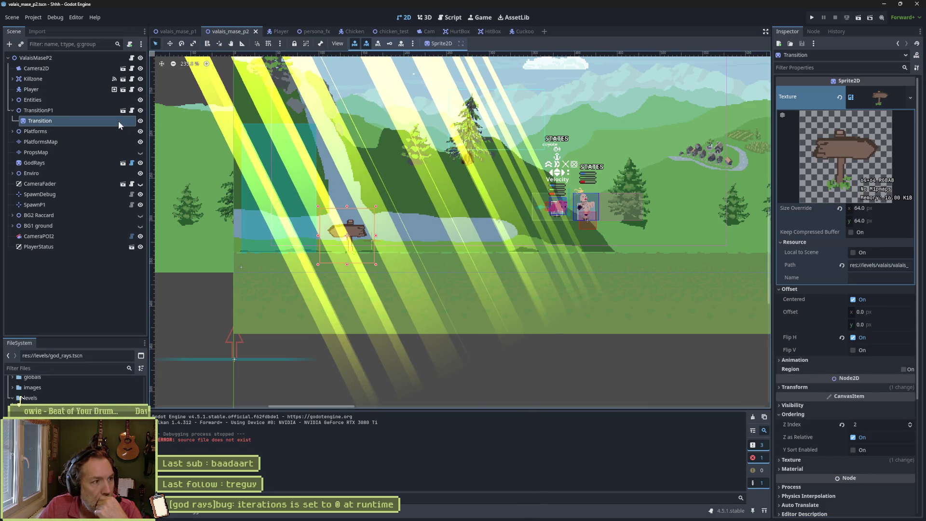
pyautogui.moveTo(454, 516)
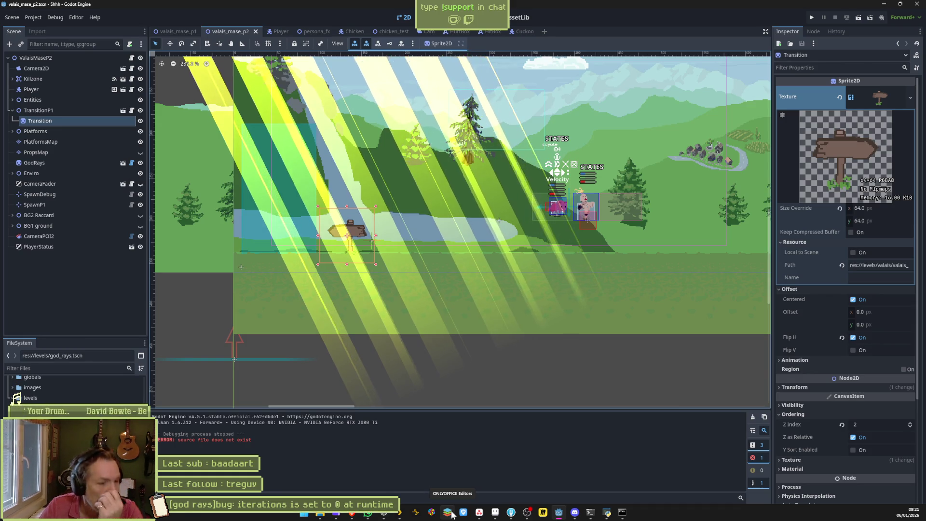
pyautogui.click(481, 512)
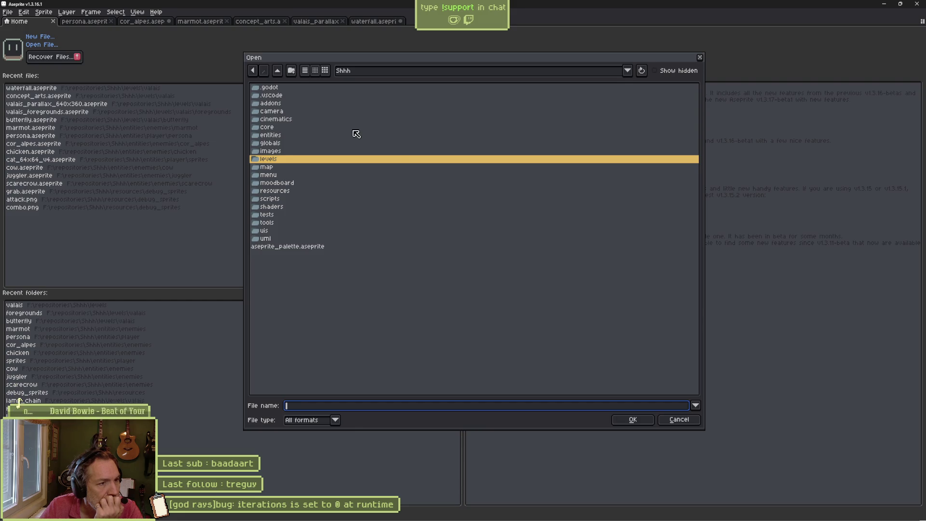
# Step: Browse into levels, peek at transitions, and open the valais level folder
pyautogui.doubleClick(279, 163)
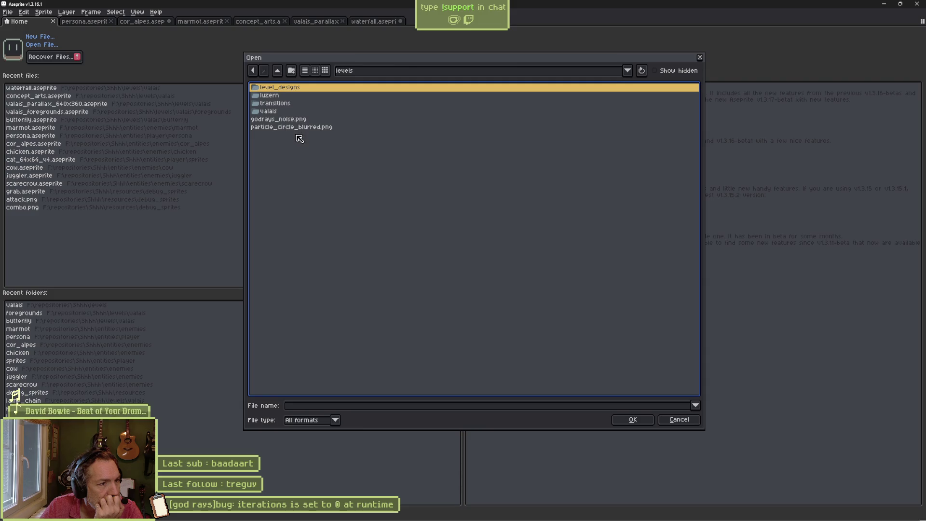
pyautogui.doubleClick(279, 104)
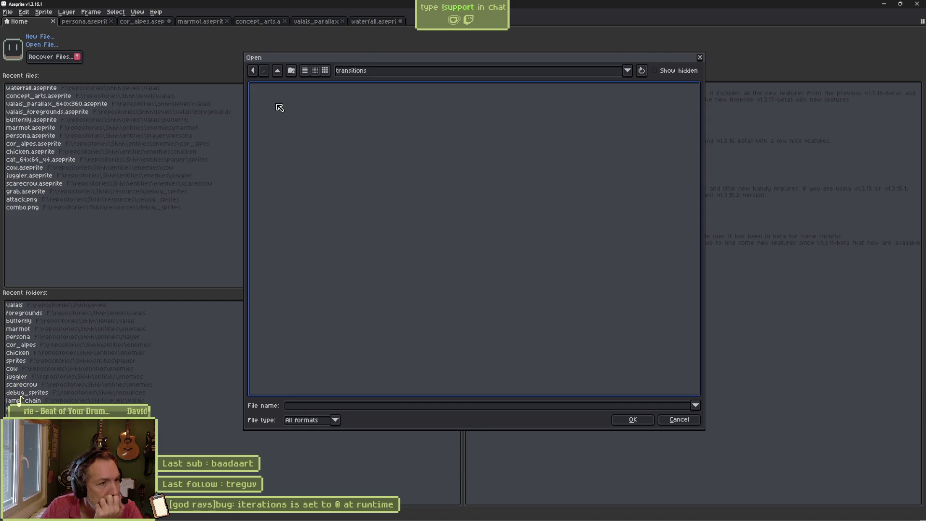
pyautogui.click(255, 72)
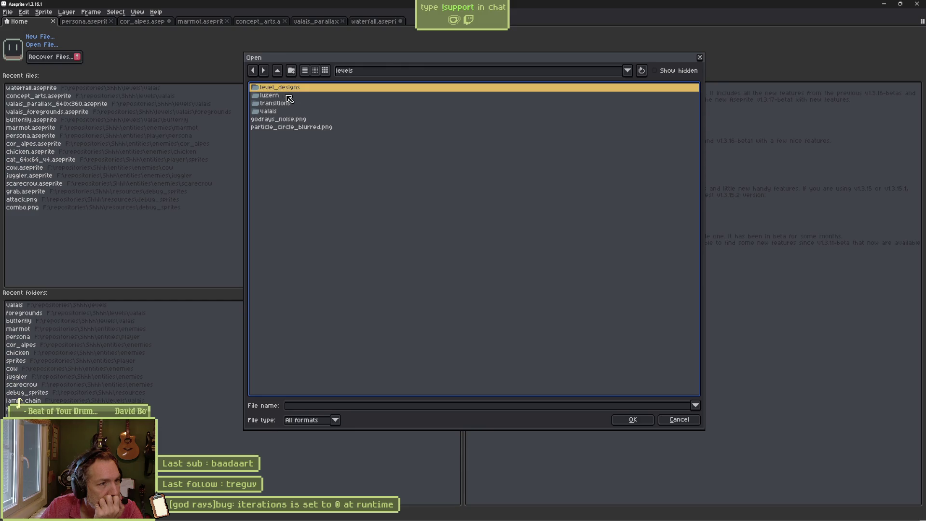
pyautogui.doubleClick(282, 110)
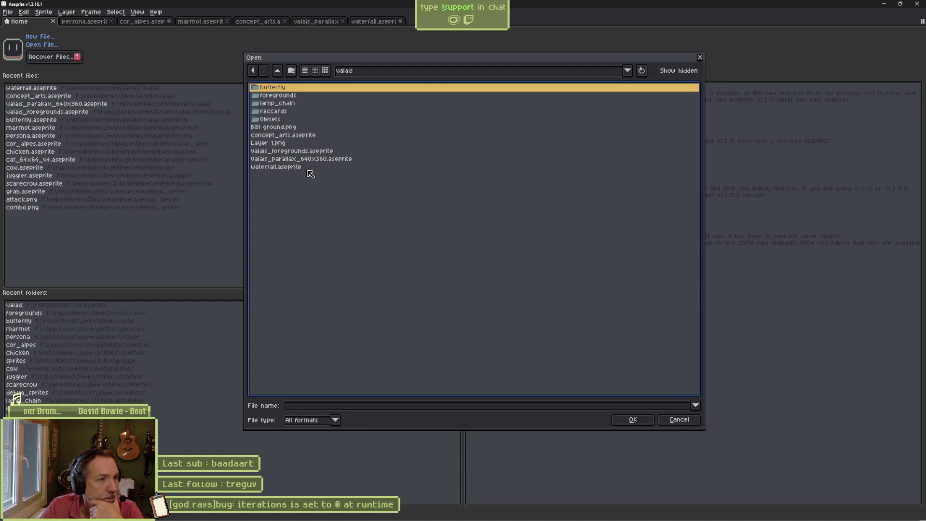
# Step: Preview each valais art file, settle on Layer 1.png, then switch to Explorer
pyautogui.click(294, 143)
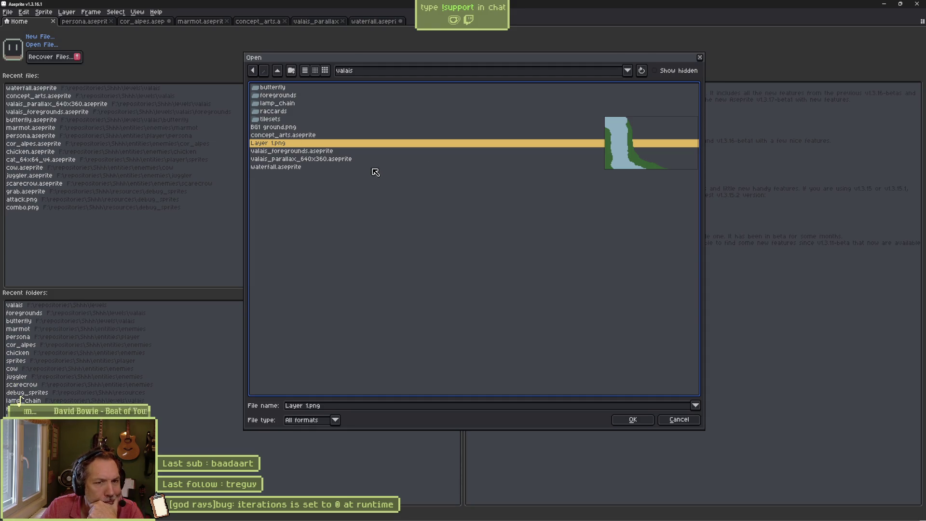
pyautogui.click(327, 152)
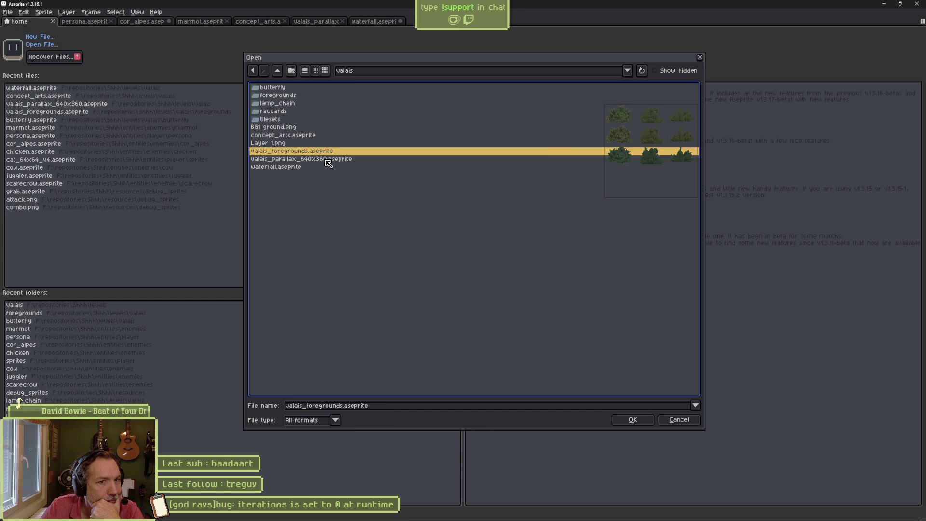
pyautogui.click(328, 159)
pyautogui.click(314, 168)
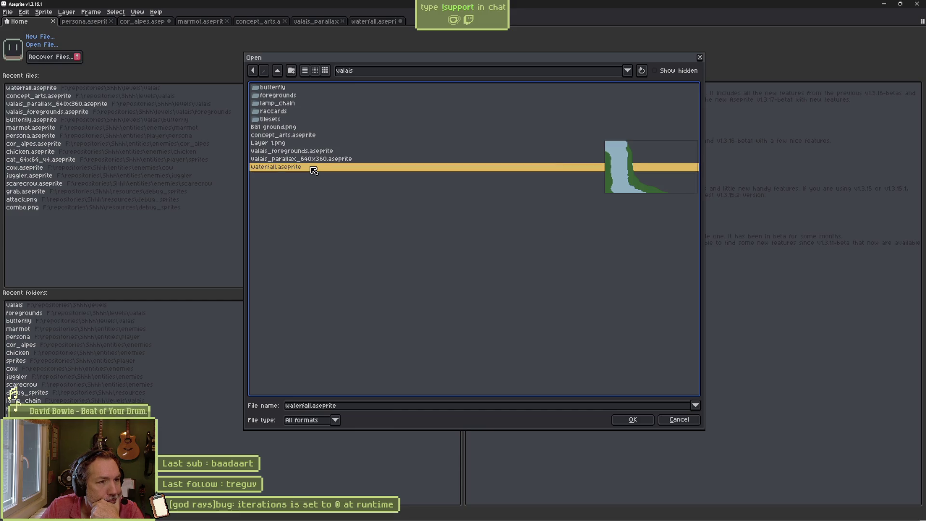
pyautogui.click(300, 135)
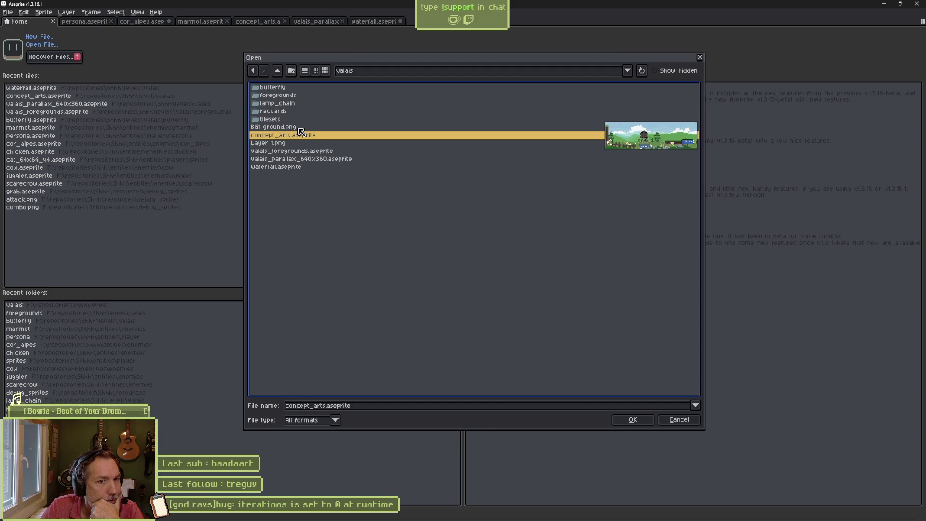
pyautogui.click(299, 129)
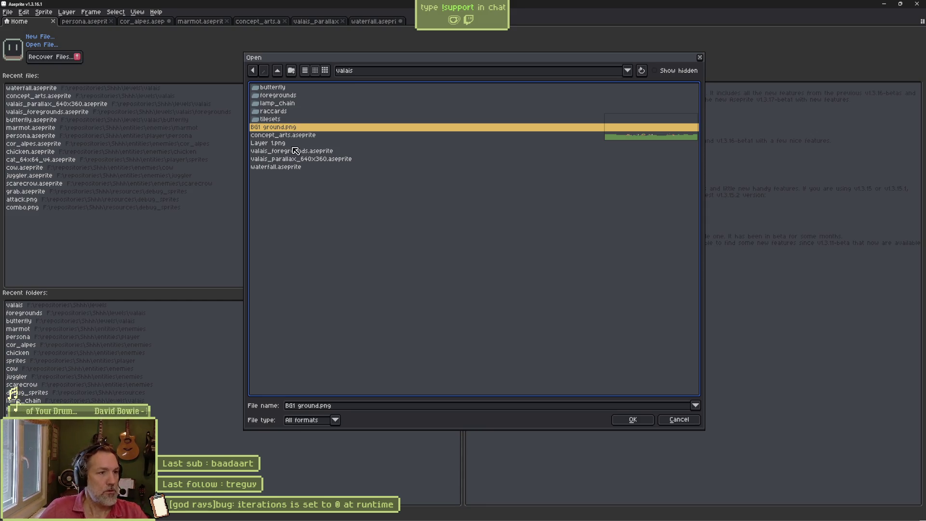
pyautogui.click(300, 144)
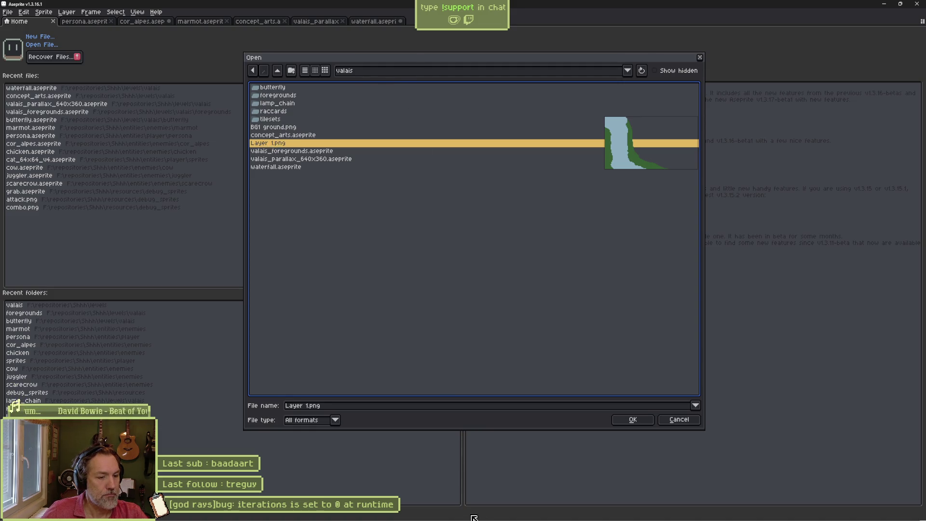
pyautogui.hotkey('alt', 'Tab')
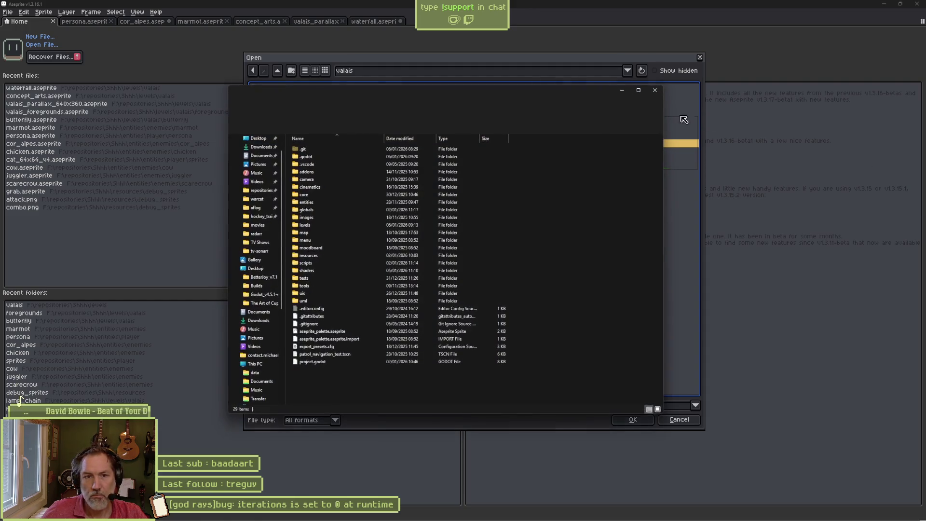
# Step: Move the Explorer window aside, open the project's levels folder, and return to Godot
pyautogui.moveTo(458, 93); pyautogui.dragTo(570, 156)
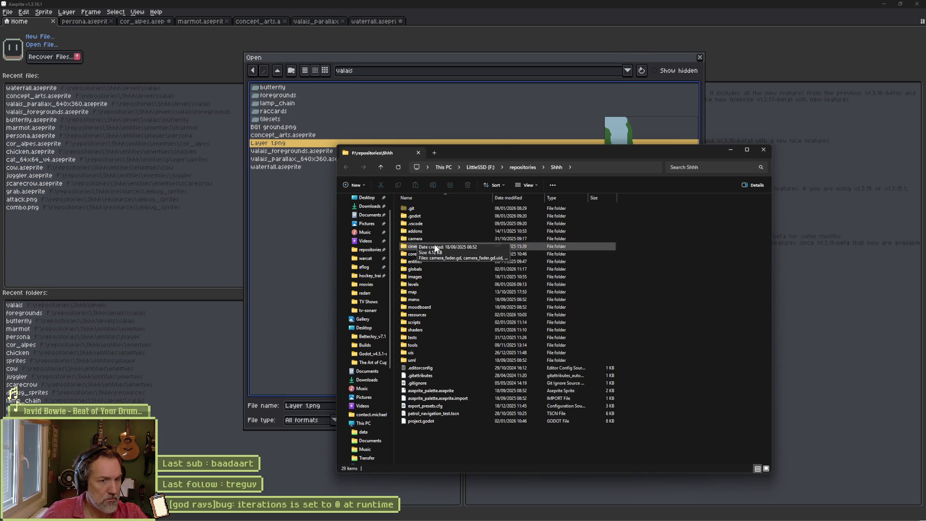
pyautogui.doubleClick(431, 283)
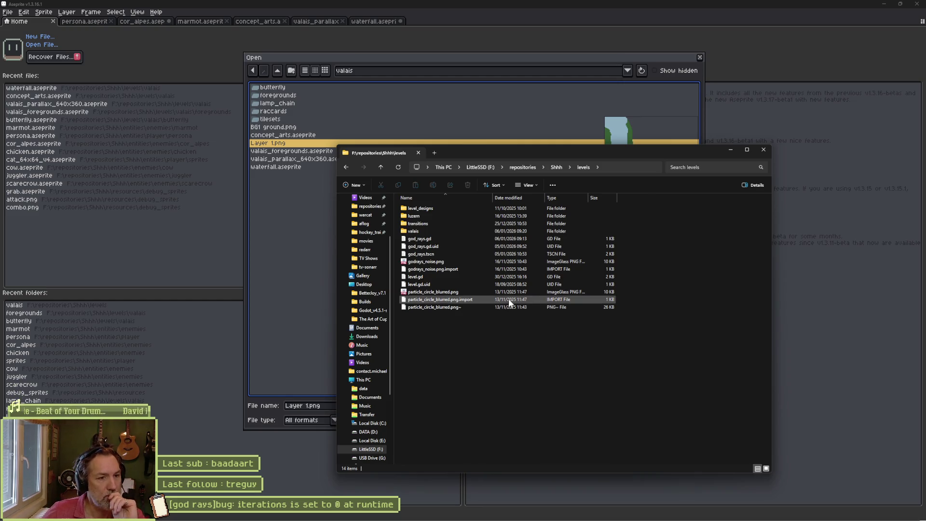
pyautogui.moveTo(529, 517)
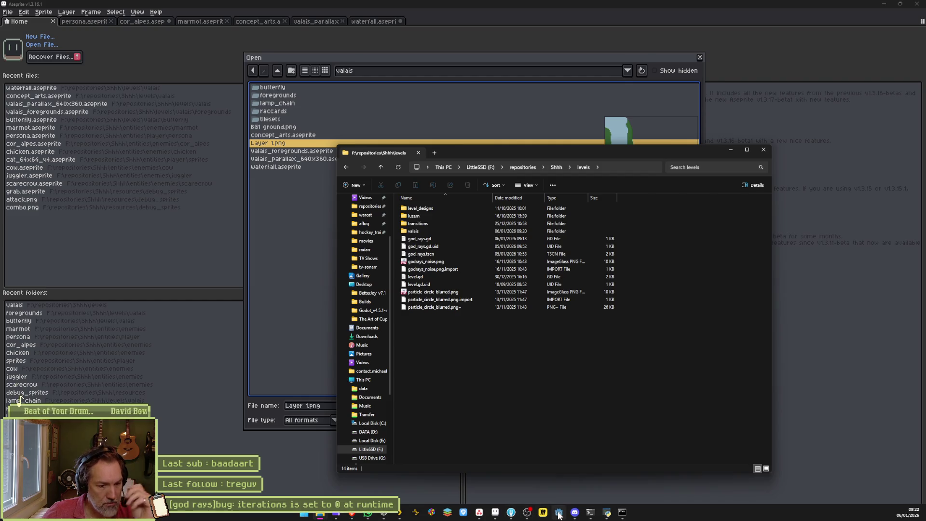
pyautogui.click(559, 513)
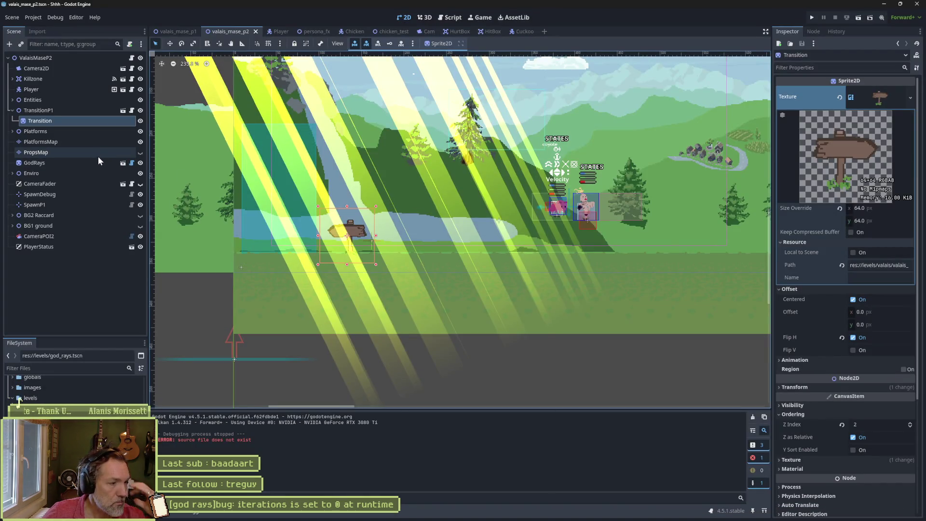
# Step: Enlarge the FileSystem dock and bring up the context menu for the levels folder
pyautogui.moveTo(86, 337); pyautogui.dragTo(85, 291)
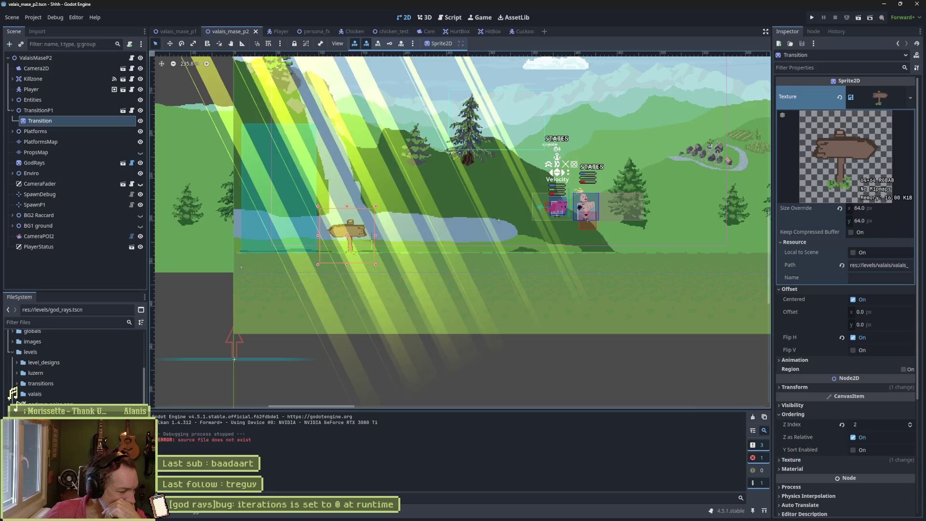
pyautogui.rightClick(39, 355)
# Step: Create a god_rays folder inside levels and drag the god-ray noise texture, script and scene into it
pyautogui.moveTo(109, 357)
pyautogui.click(154, 362)
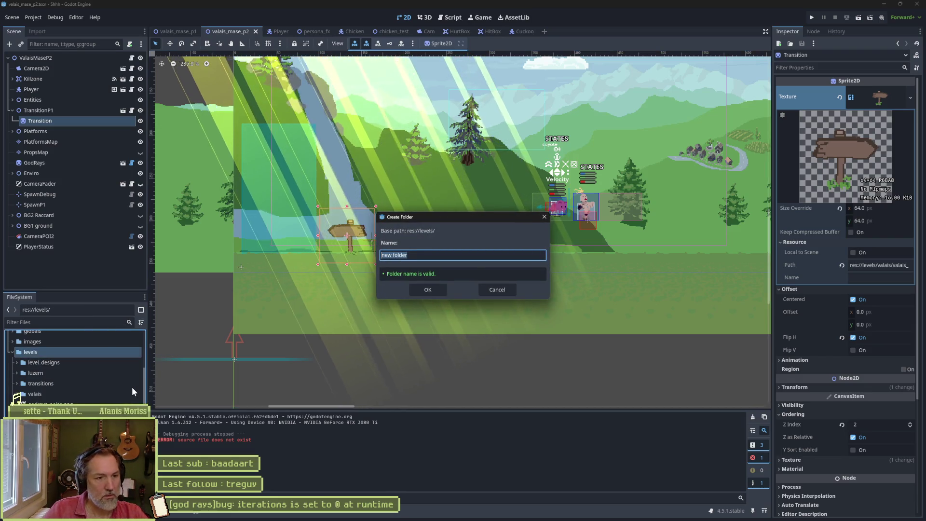
pyautogui.write('god_rays')
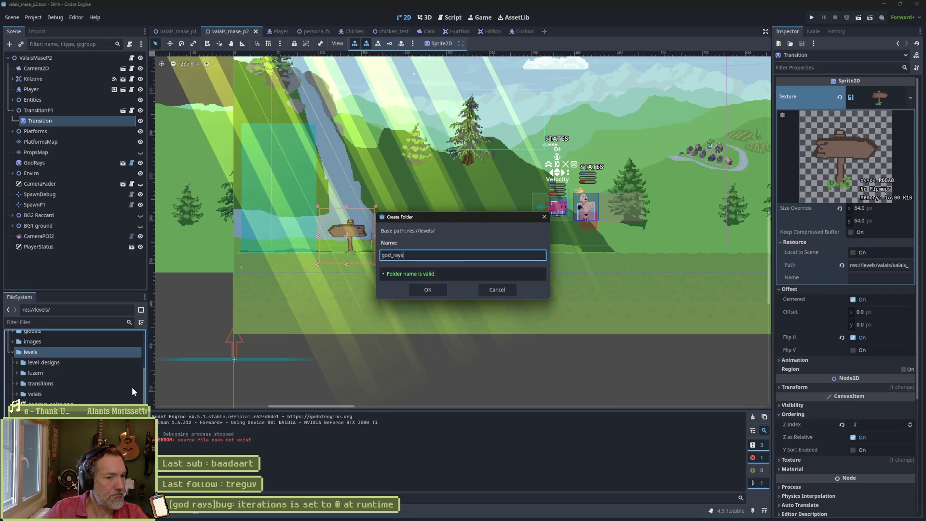
pyautogui.press('Return')
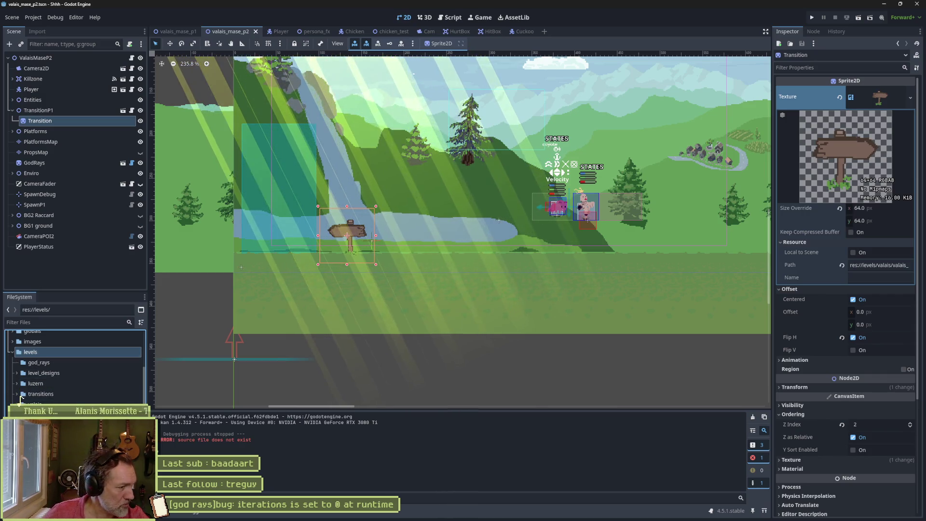
pyautogui.click(48, 415)
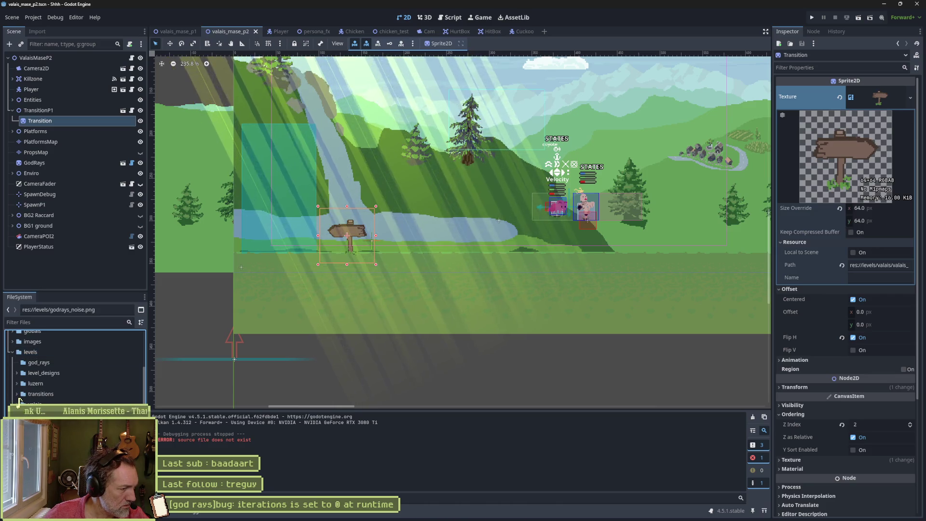
pyautogui.moveTo(48, 410); pyautogui.dragTo(51, 369)
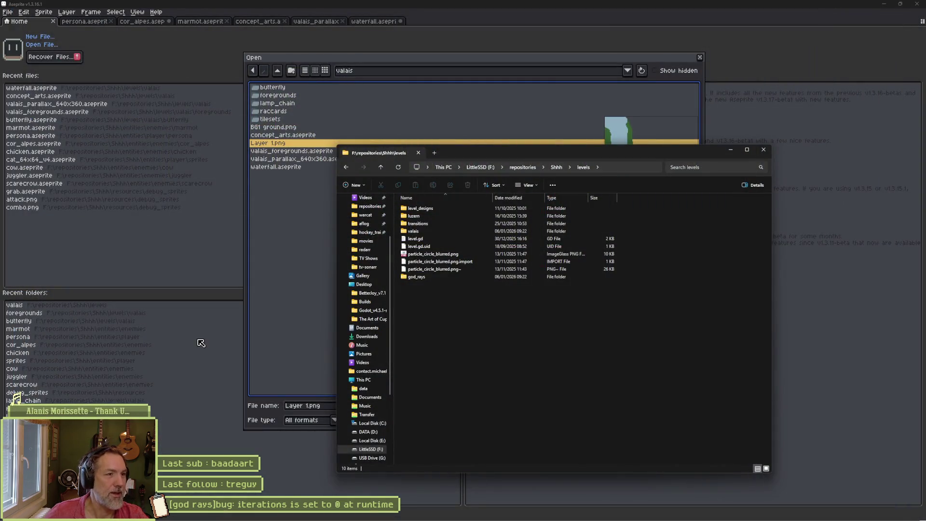
# Step: Confirm god_rays appears in Explorer's levels listing and bring up the Godot Project Manager
pyautogui.moveTo(591, 516)
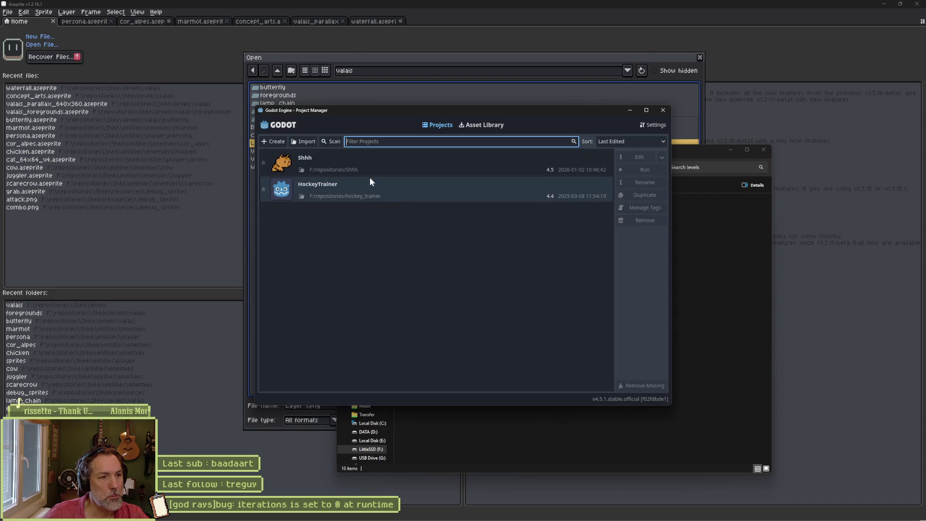
# Step: Open the Shhh project from the Project Manager list
pyautogui.doubleClick(448, 168)
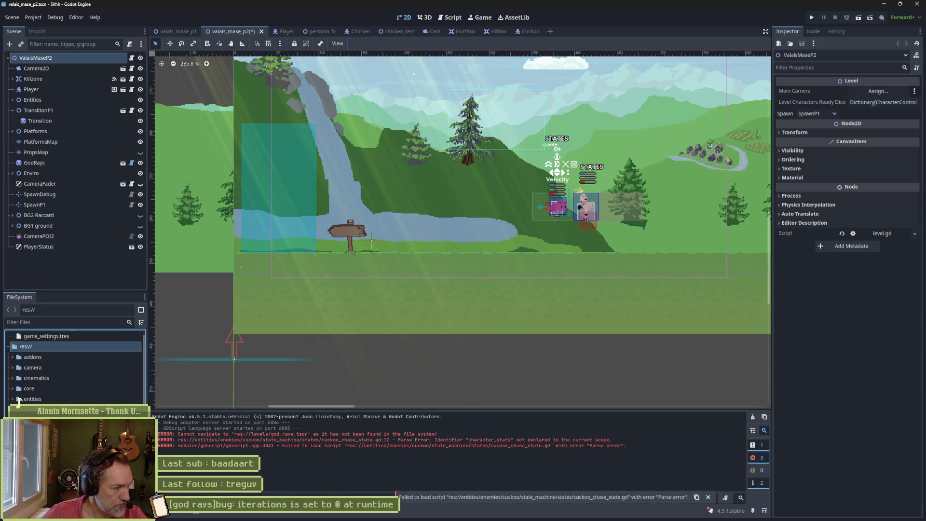
pyautogui.scroll(-2, 75, 366)
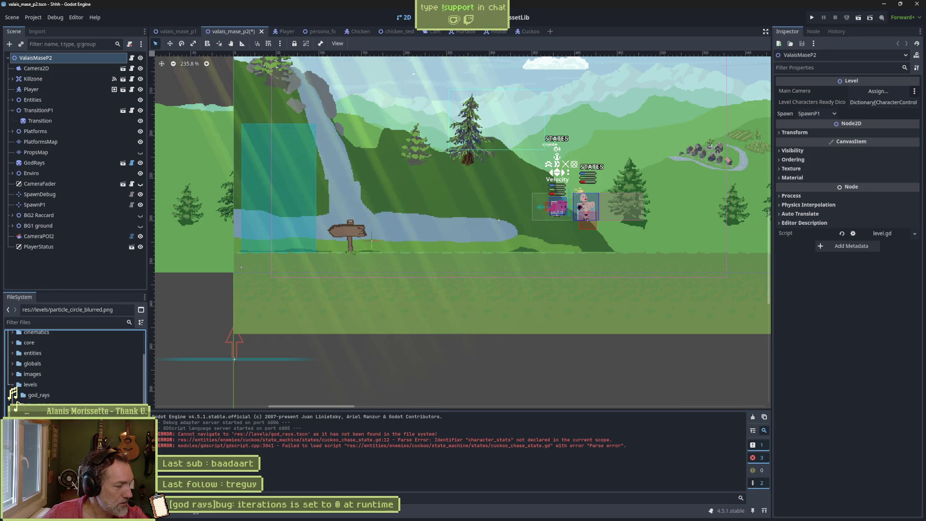
pyautogui.doubleClick(19, 401)
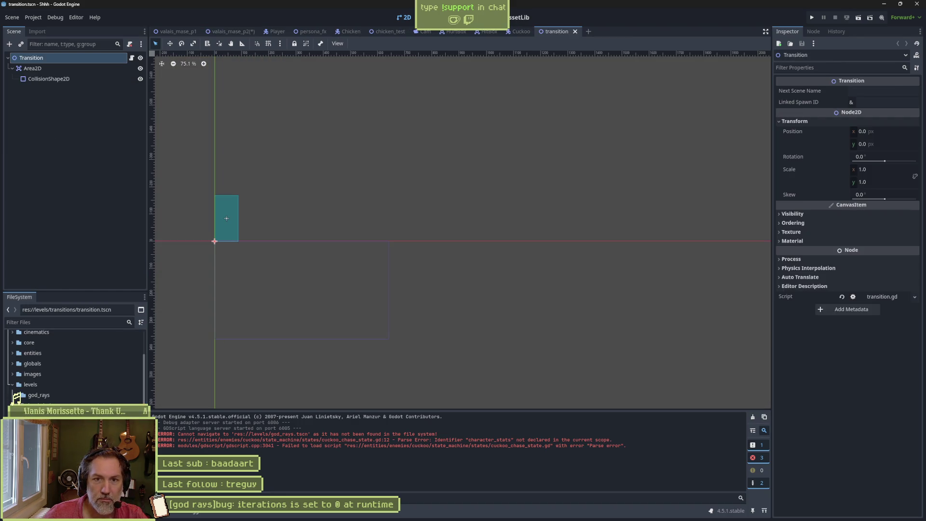
# Step: Close the transition scene, scroll FileSystem to levels/valais/Layer 1.png, and try deleting it
pyautogui.click(38, 405)
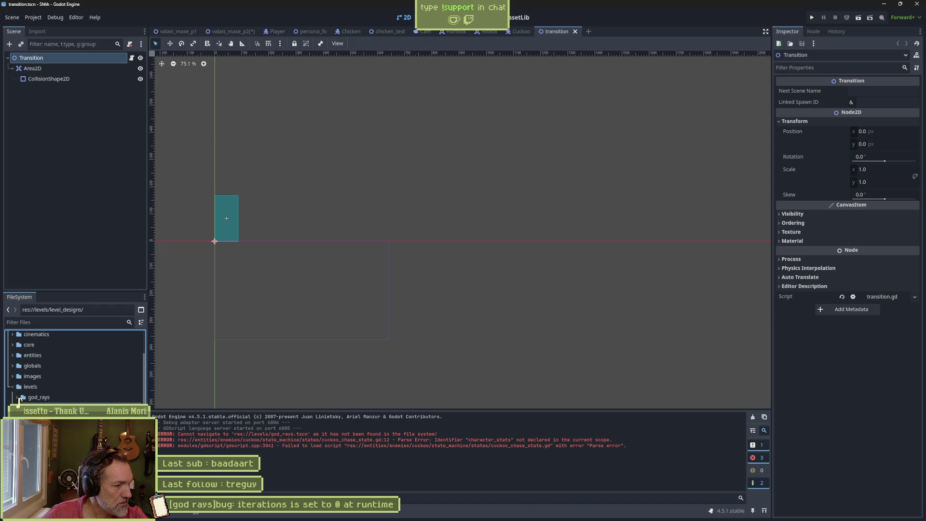
pyautogui.click(575, 32)
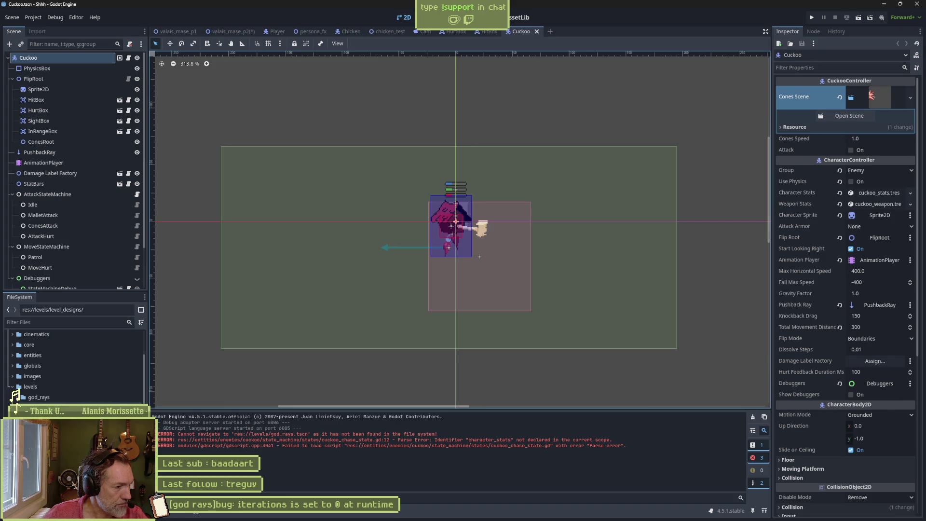
pyautogui.click(20, 397)
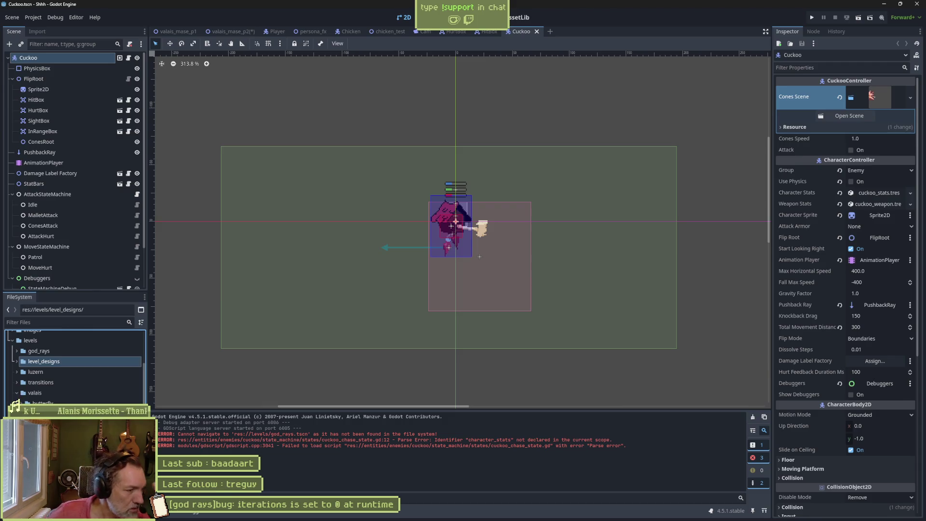
pyautogui.scroll(-1, 19, 401)
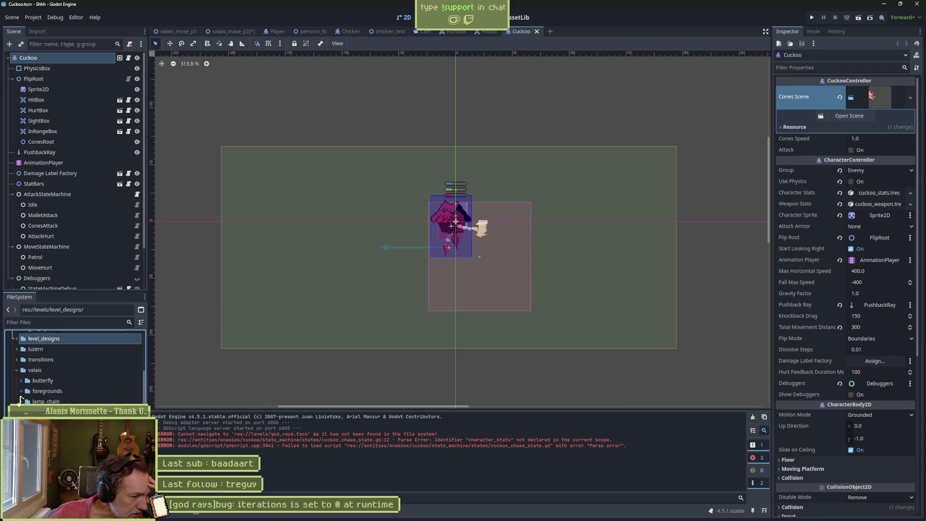
pyautogui.scroll(-1, 19, 401)
pyautogui.scroll(-1, 19, 400)
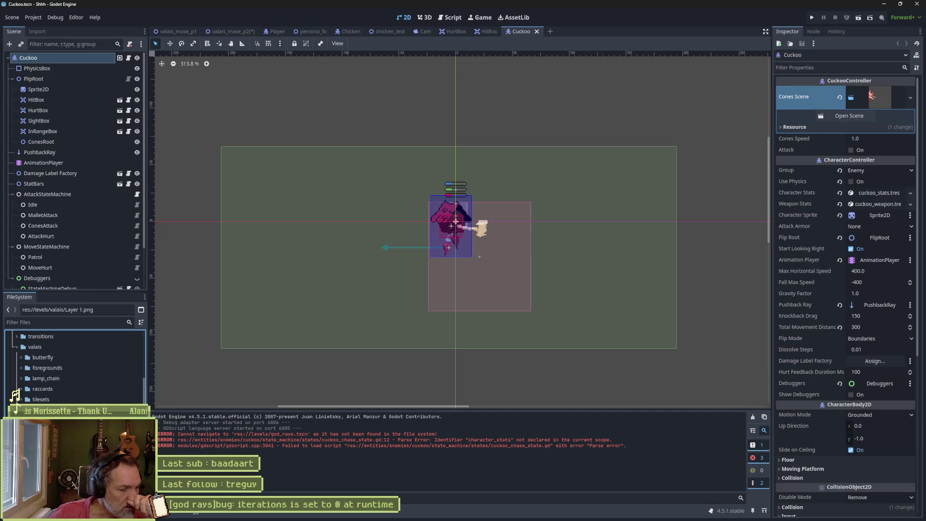
pyautogui.press('Delete')
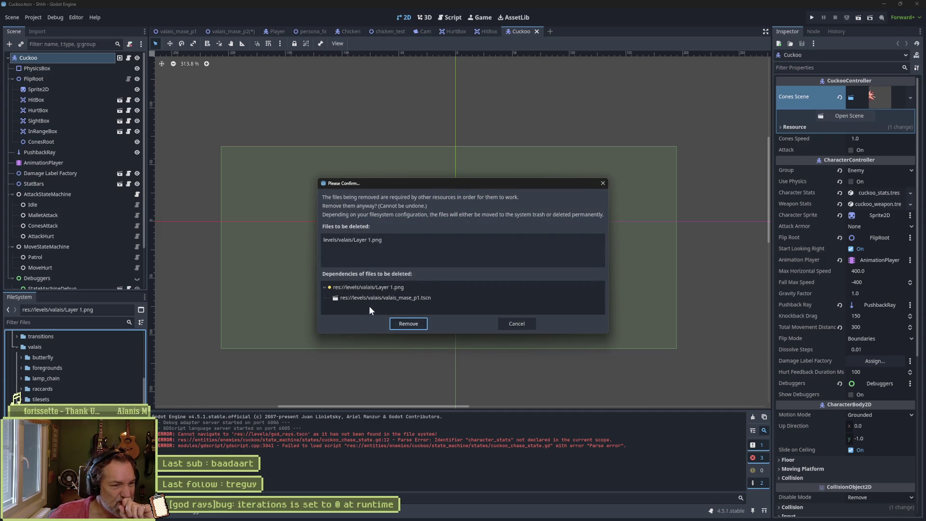
# Step: Check valais_mase_p1's dependency on Layer 1.png, cancel the deletion, and switch to that scene
pyautogui.click(397, 298)
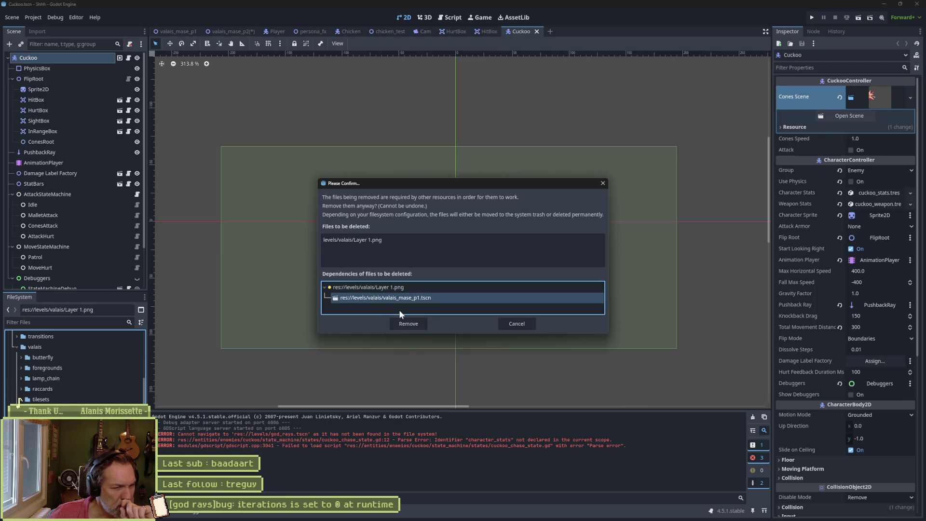
pyautogui.click(520, 324)
pyautogui.click(178, 30)
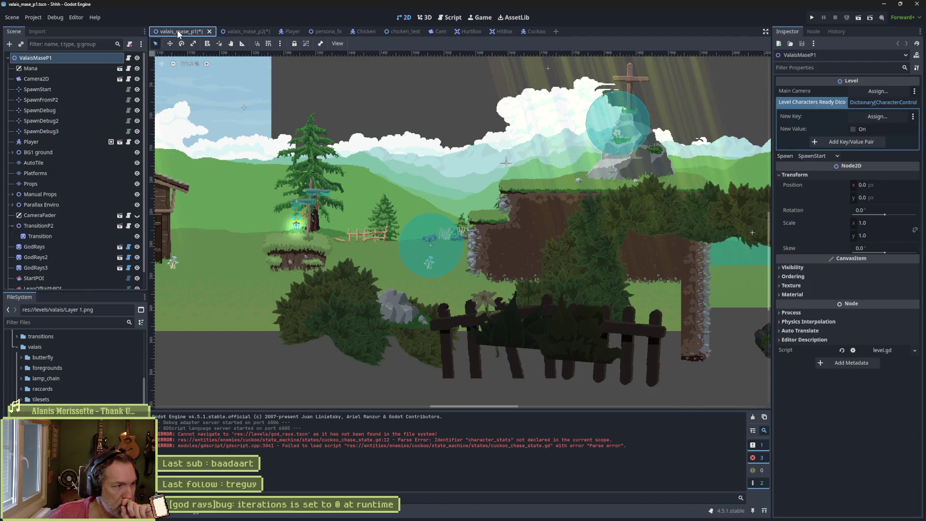
pyautogui.click(63, 44)
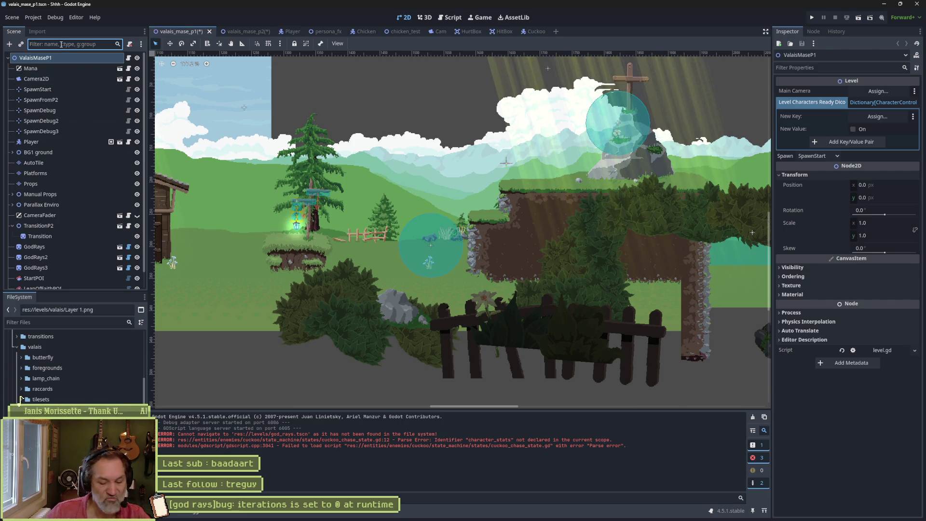
pyautogui.write('layer')
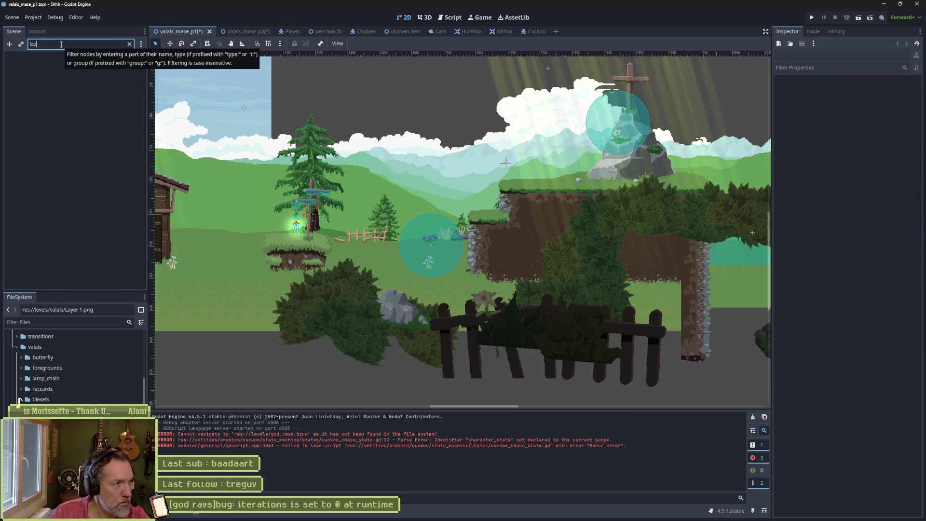
pyautogui.write(' 1')
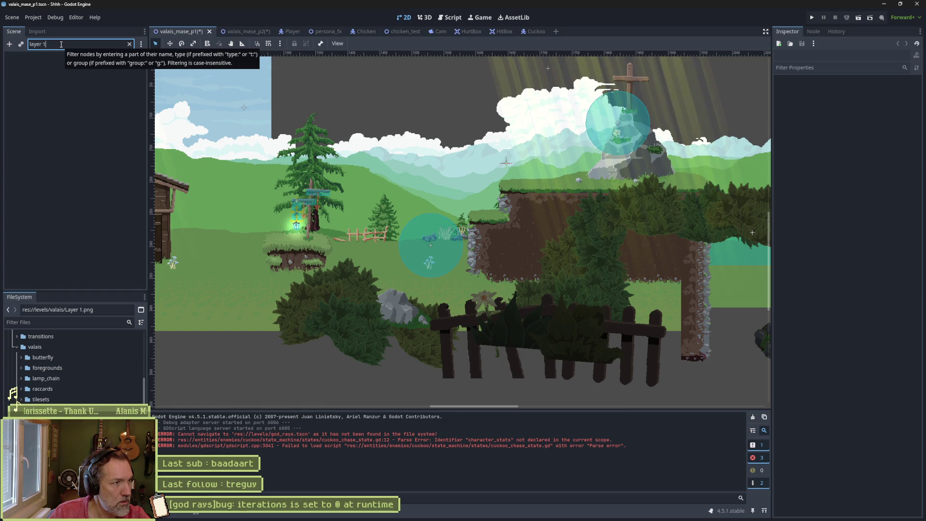
pyautogui.press('BackSpace')
pyautogui.press('BackSpace')
pyautogui.press('BackSpace')
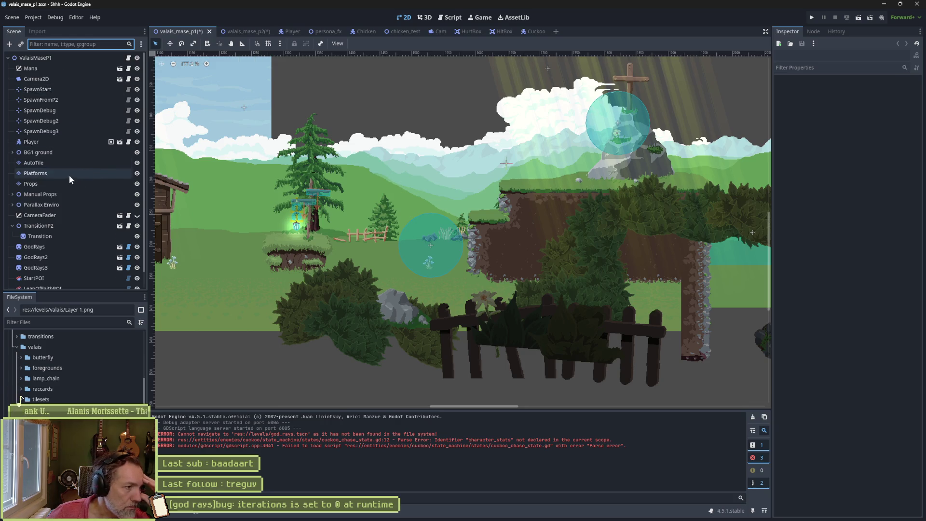
pyautogui.click(12, 226)
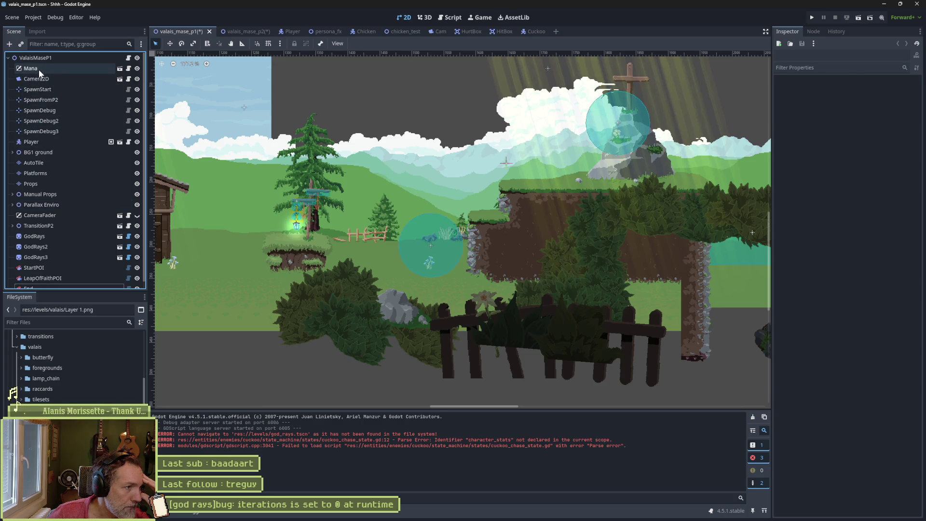
# Step: Expand BG1 ground and compare the properties and bounds of the BG1 ground and BG1 ground2 sprites
pyautogui.click(13, 153)
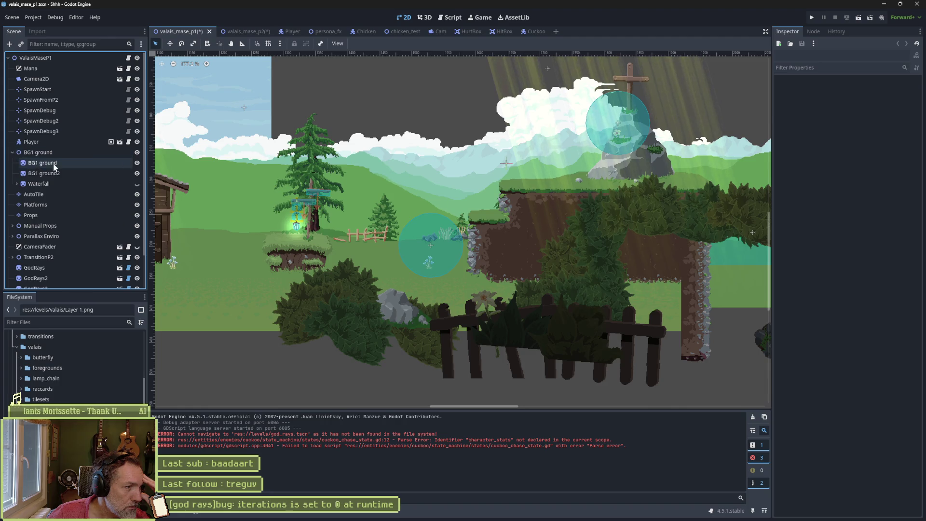
pyautogui.click(55, 166)
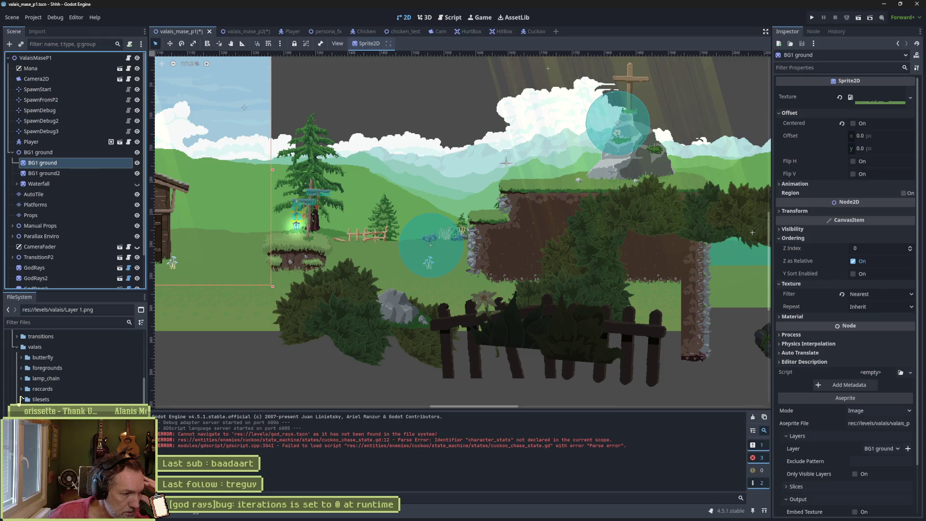
pyautogui.click(77, 172)
pyautogui.click(85, 163)
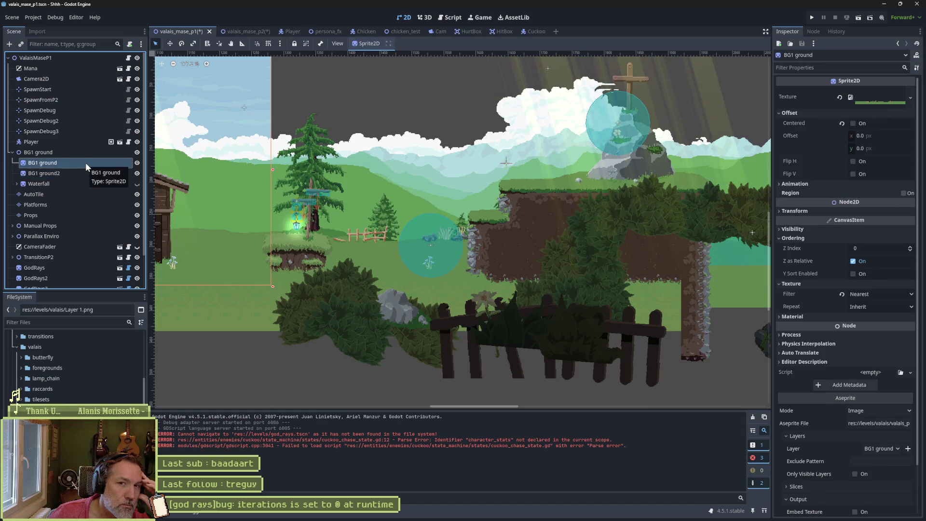
pyautogui.click(84, 174)
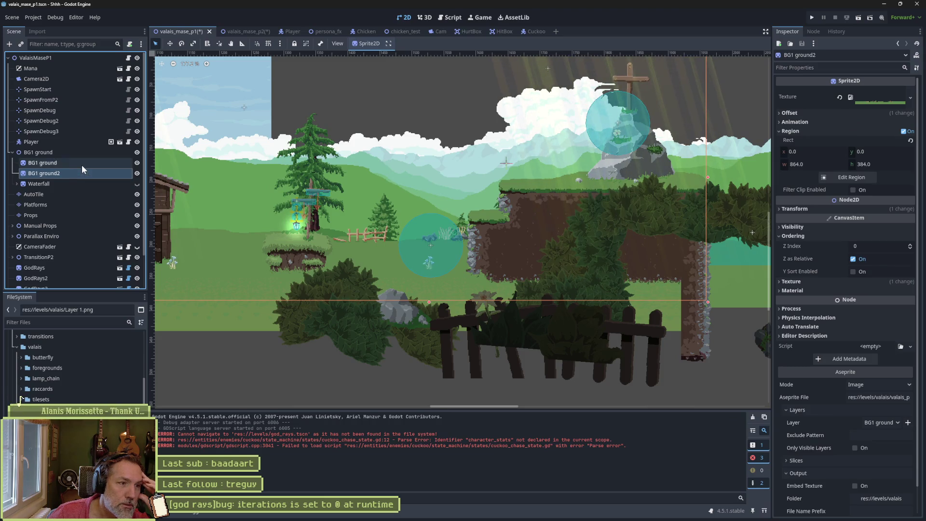
pyautogui.click(82, 163)
pyautogui.scroll(-5, 289, 210)
pyautogui.scroll(2, 563, 216)
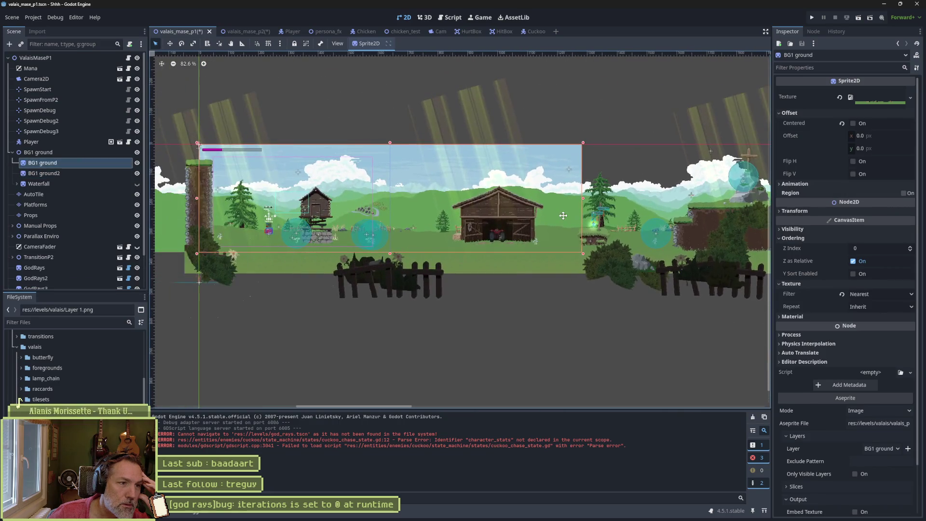
pyautogui.click(74, 173)
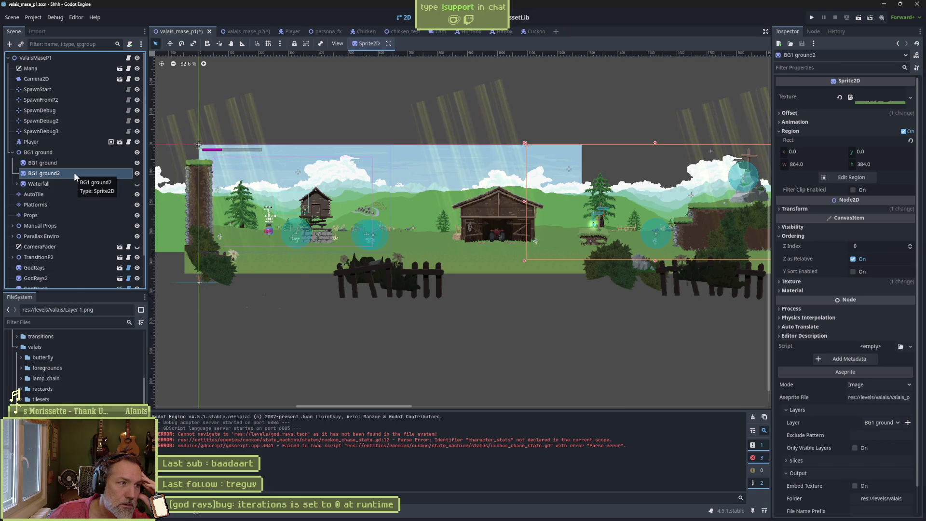
# Step: Toggle visibility of BG1 ground2 and Waterfall, then select Waterfall and request its deletion
pyautogui.click(137, 174)
pyautogui.click(137, 174)
pyautogui.click(136, 175)
pyautogui.click(137, 175)
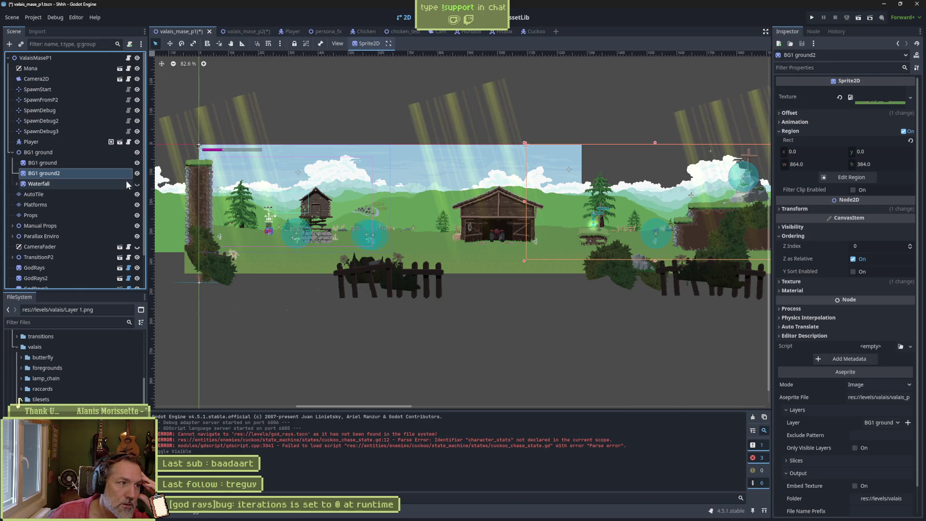
pyautogui.click(120, 187)
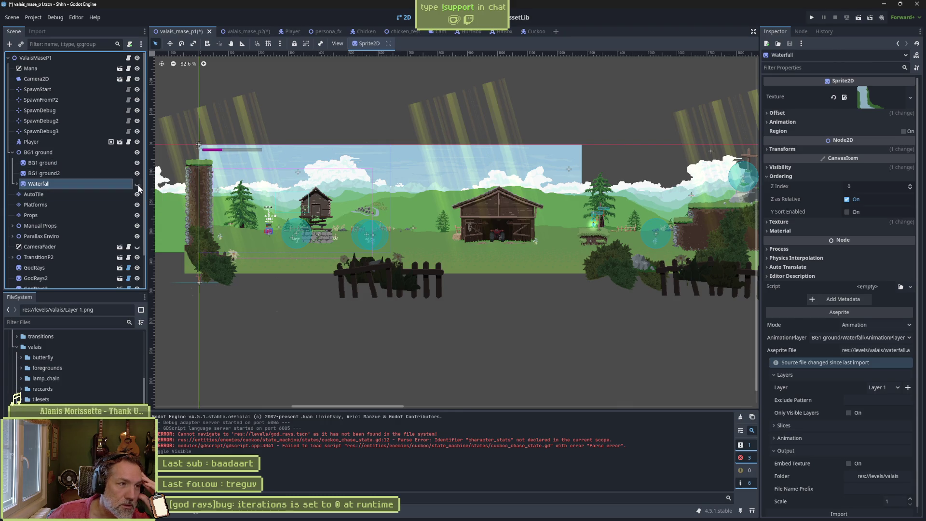
pyautogui.click(137, 184)
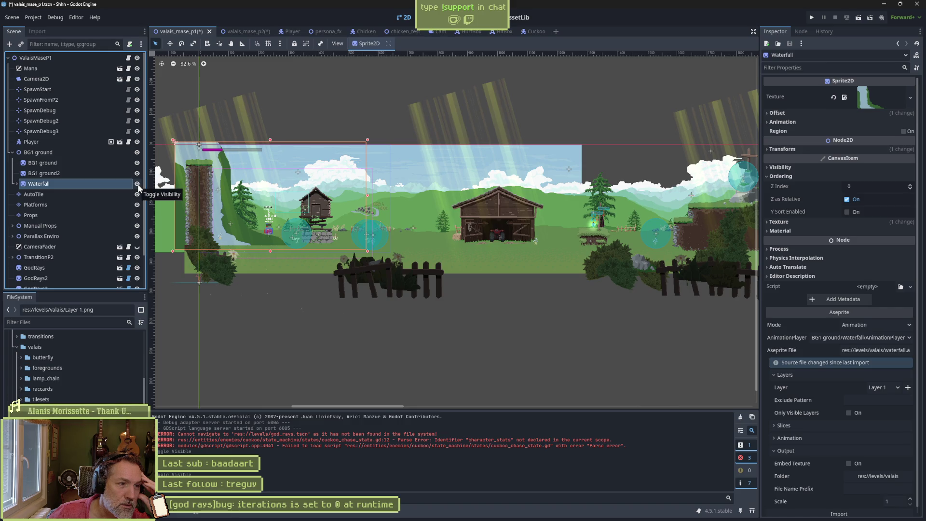
pyautogui.click(137, 184)
pyautogui.click(67, 175)
pyautogui.click(69, 185)
pyautogui.press('Delete')
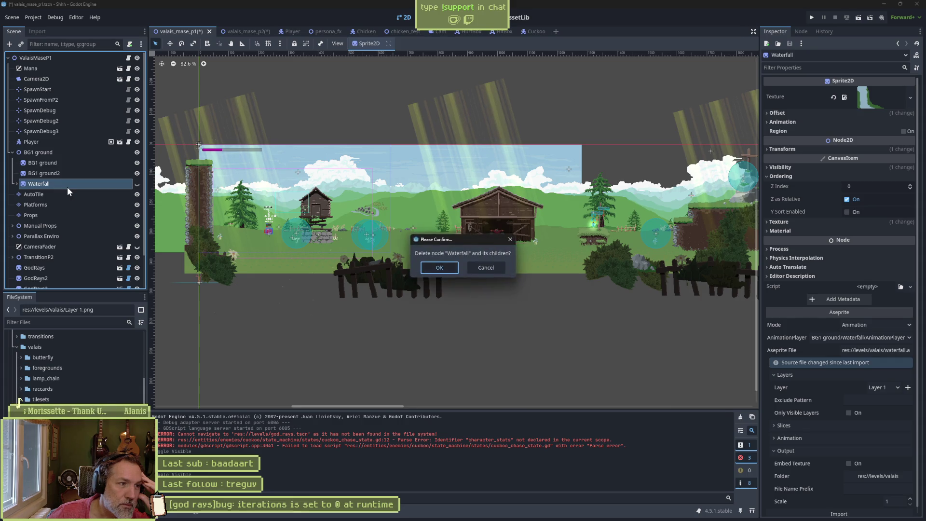
# Step: Confirm removing the Waterfall node and delete Layer 1.png from the project's FileSystem
pyautogui.press('Return')
pyautogui.click(19, 401)
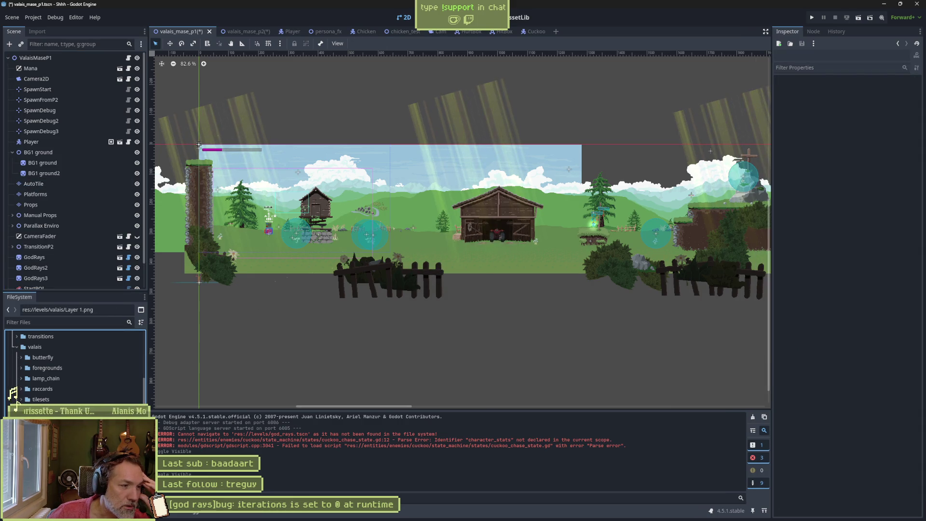
pyautogui.press('Delete')
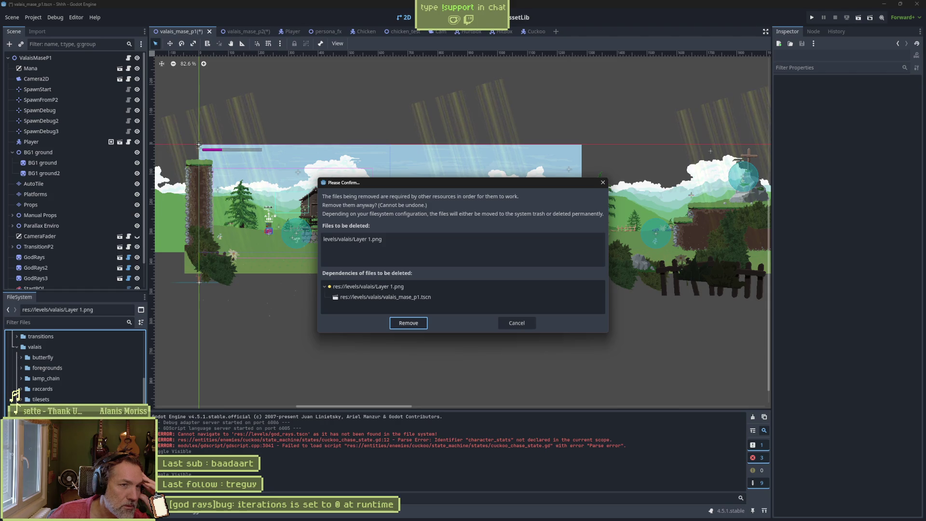
pyautogui.press('Return')
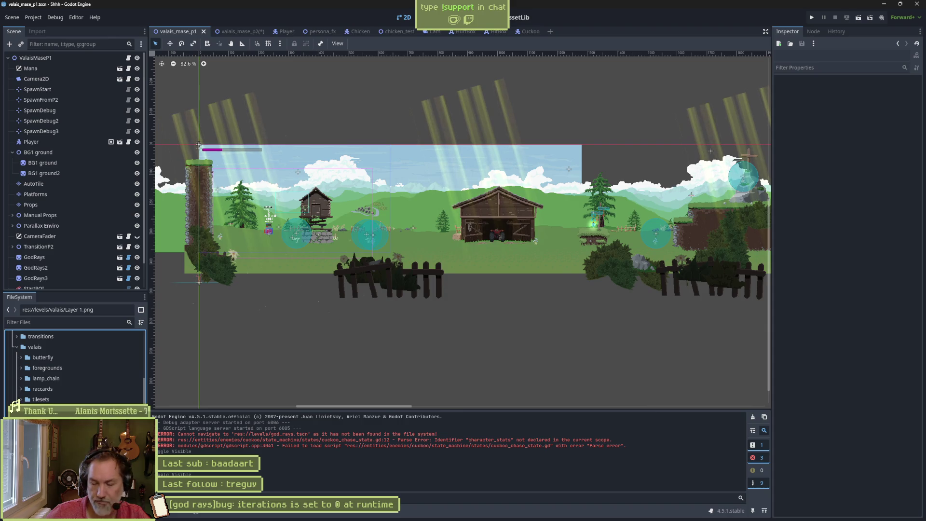
pyautogui.press('Delete')
pyautogui.press('Return')
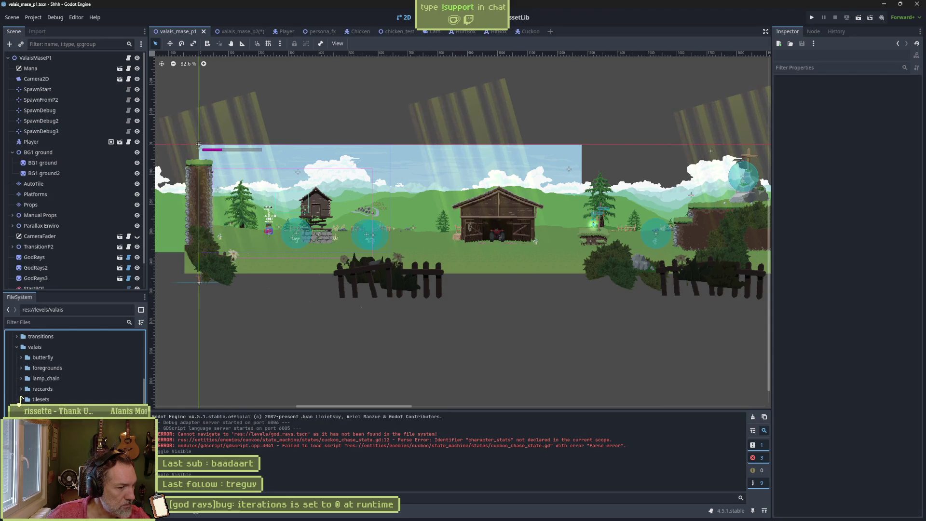
pyautogui.press('Down')
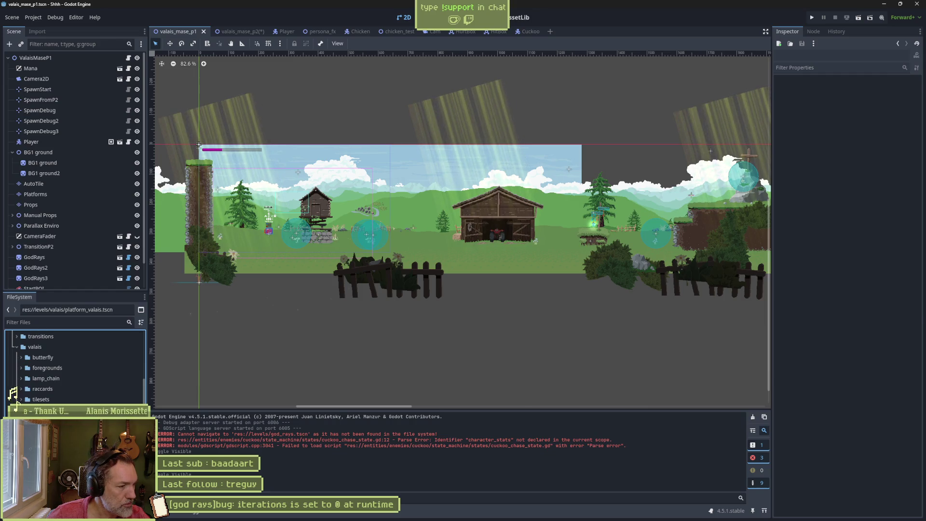
# Step: Open platform_valais.tscn to check it, close its tab, and request deleting the file
pyautogui.press('Return')
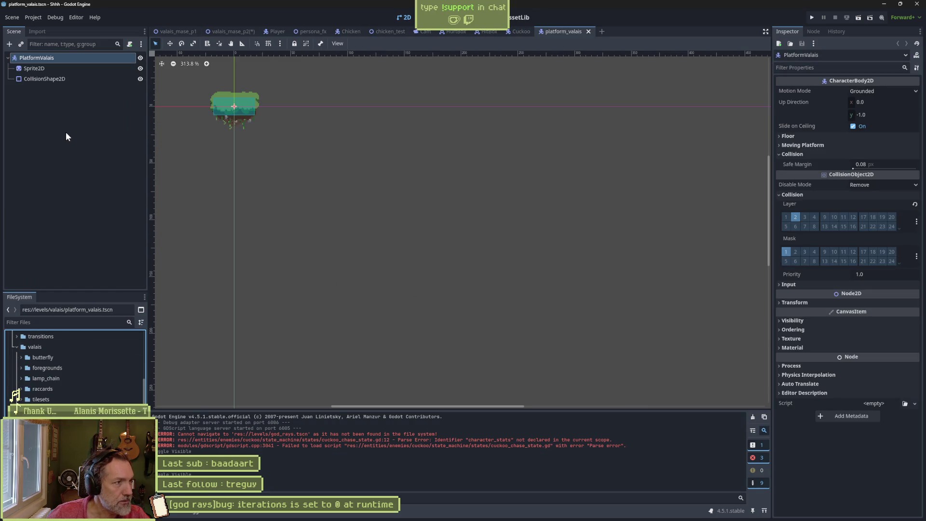
pyautogui.middleClick(562, 32)
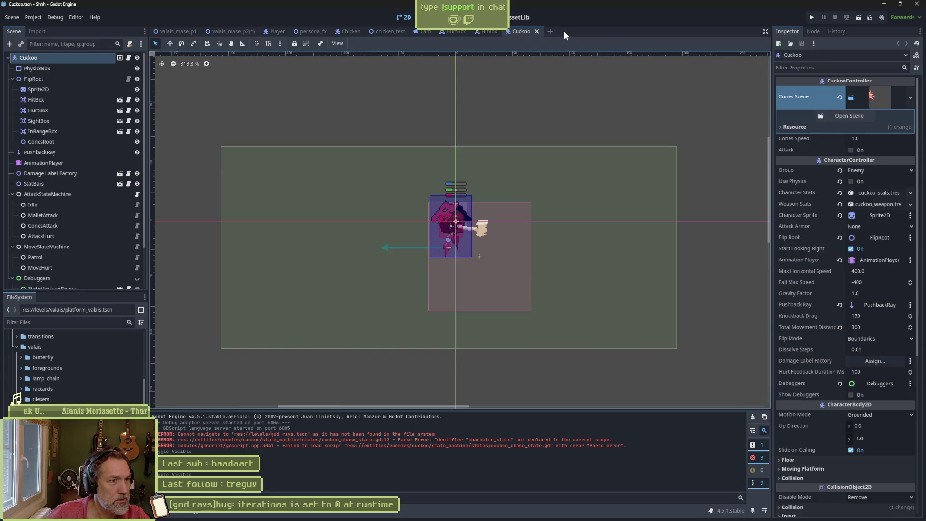
pyautogui.click(22, 396)
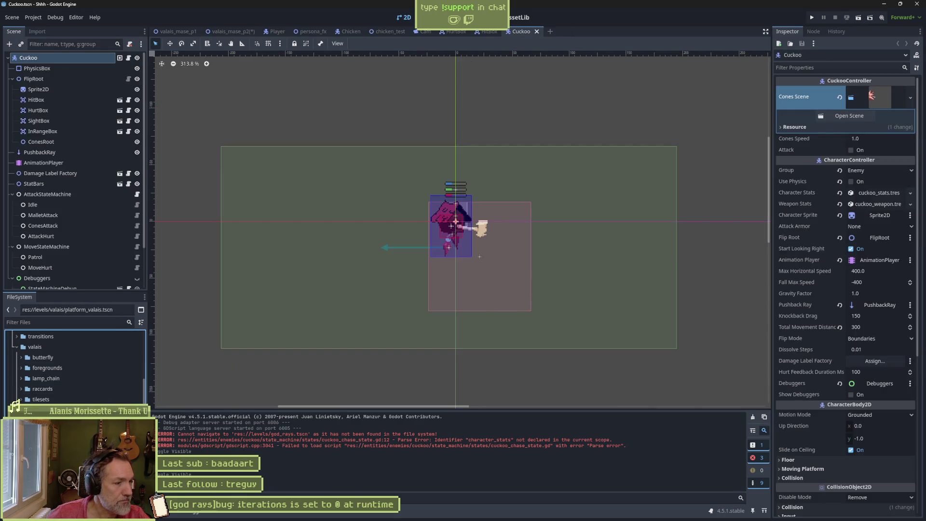
pyautogui.press('Delete')
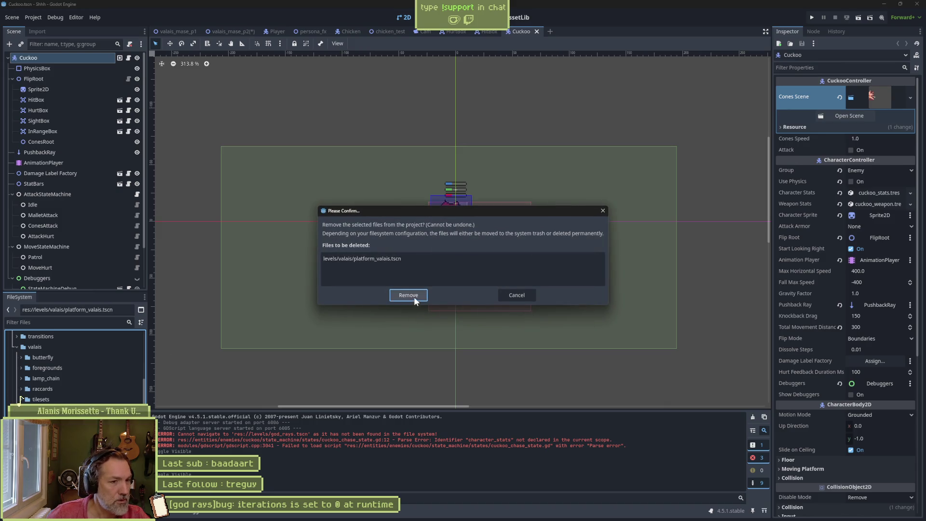
pyautogui.click(413, 297)
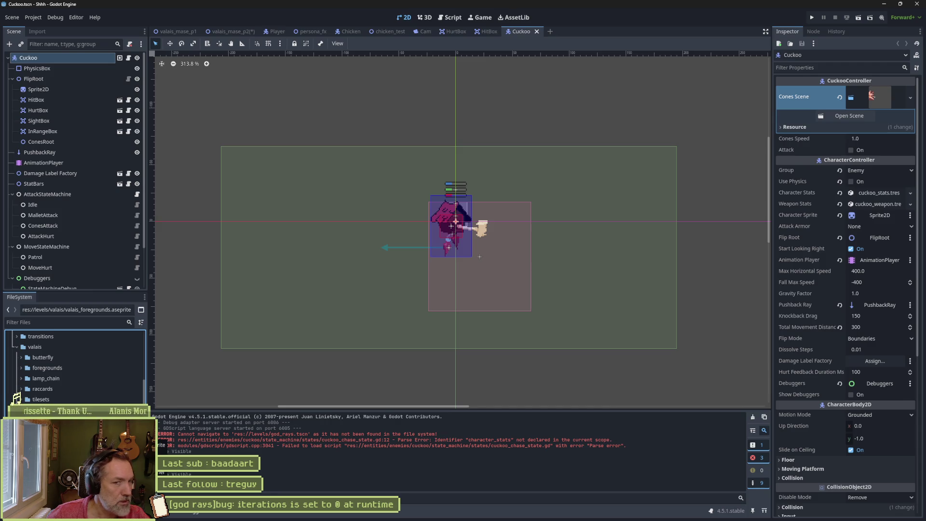
# Step: In Aseprite, cancel opening Layer 1.png and open valais_foregrounds.aseprite instead
pyautogui.click(495, 512)
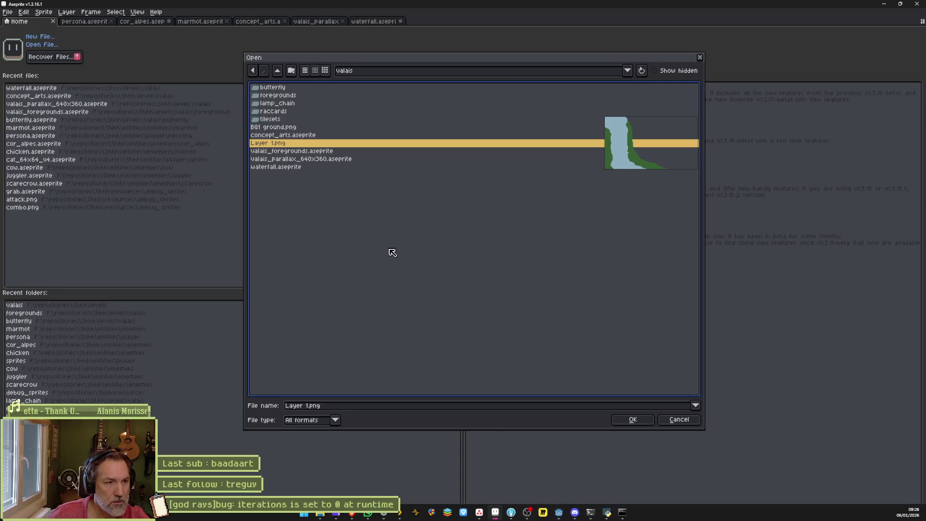
pyautogui.click(691, 421)
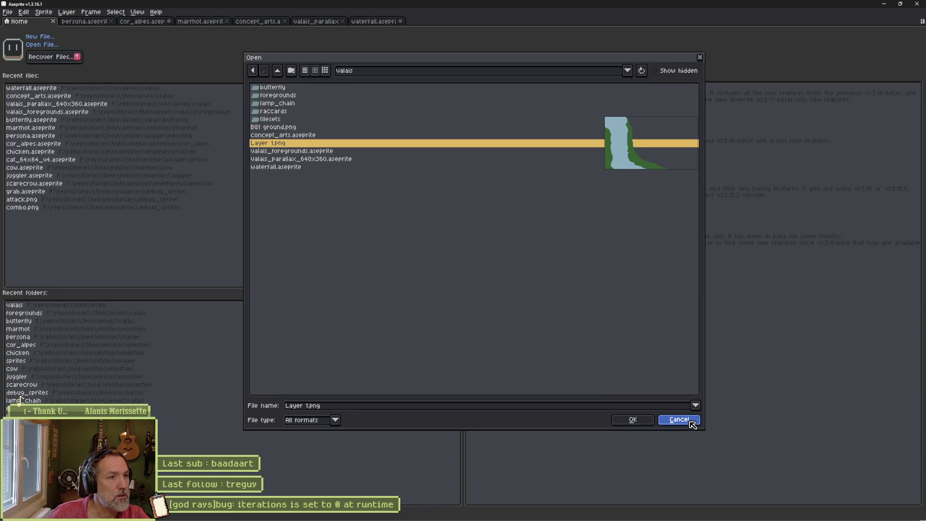
pyautogui.click(322, 153)
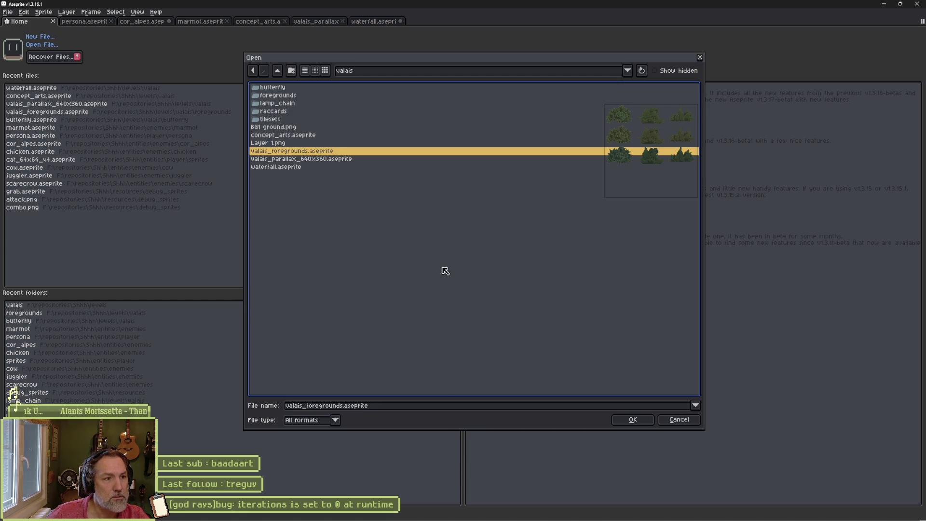
pyautogui.click(633, 419)
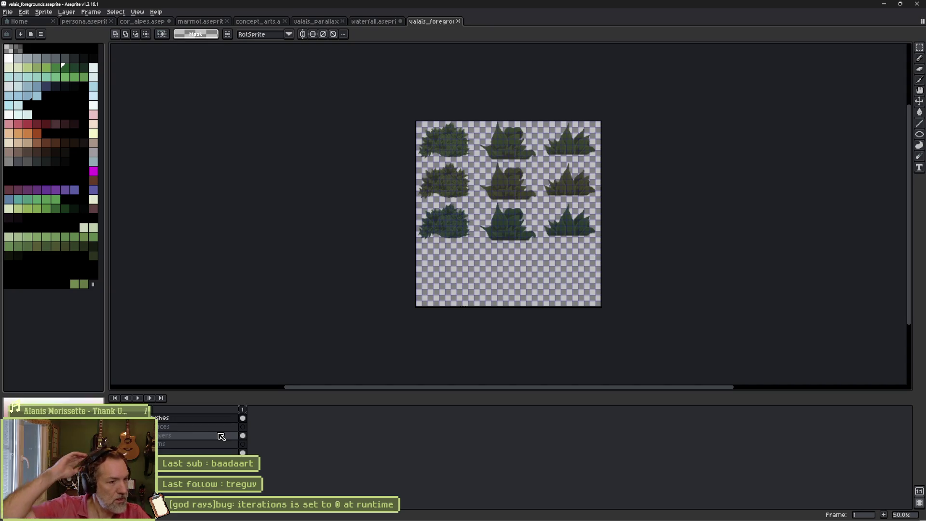
# Step: Browse the valais level files in Godot, then return to Aseprite's waterfall.aseprite tab
pyautogui.hotkey('alt', 'Tab')
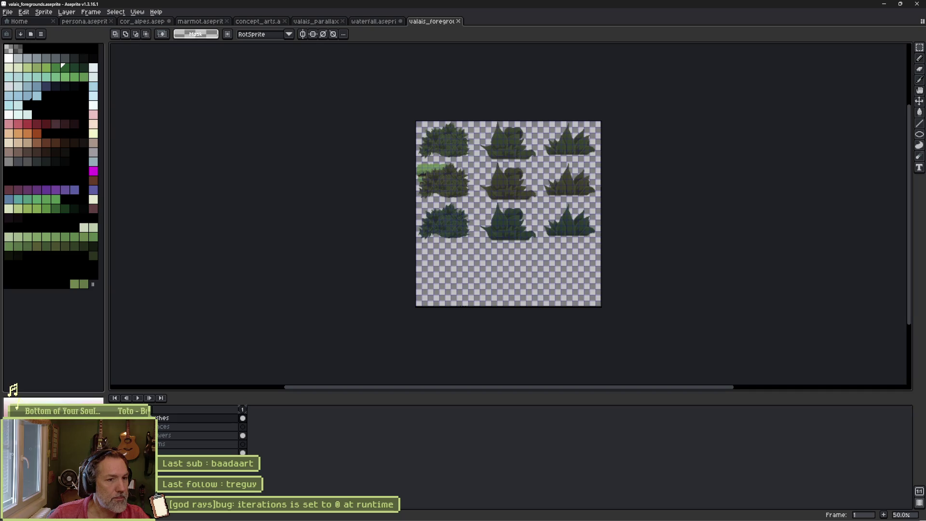
pyautogui.hotkey('alt', 'Tab')
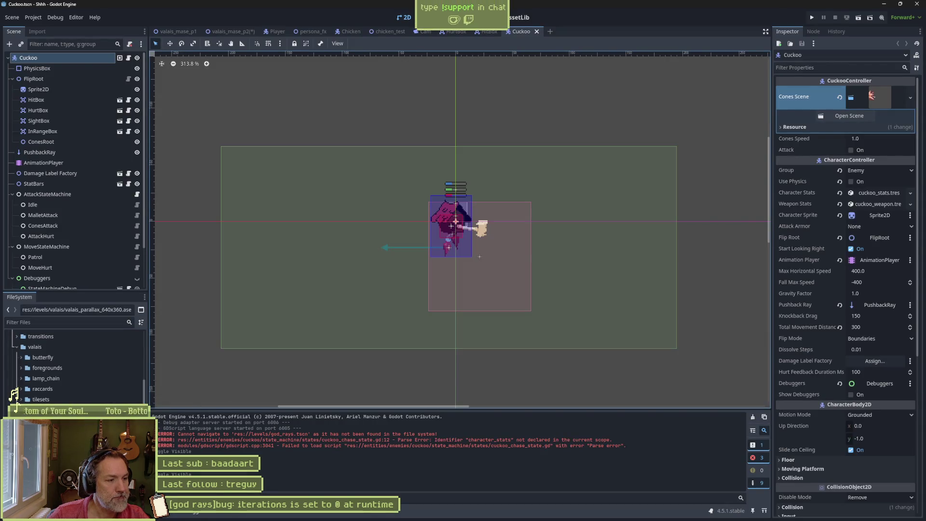
pyautogui.click(20, 399)
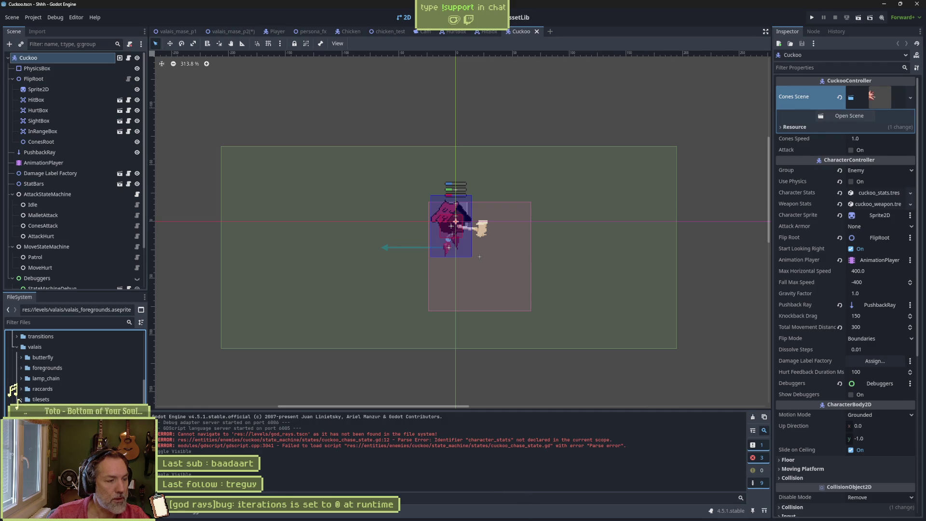
pyautogui.click(495, 513)
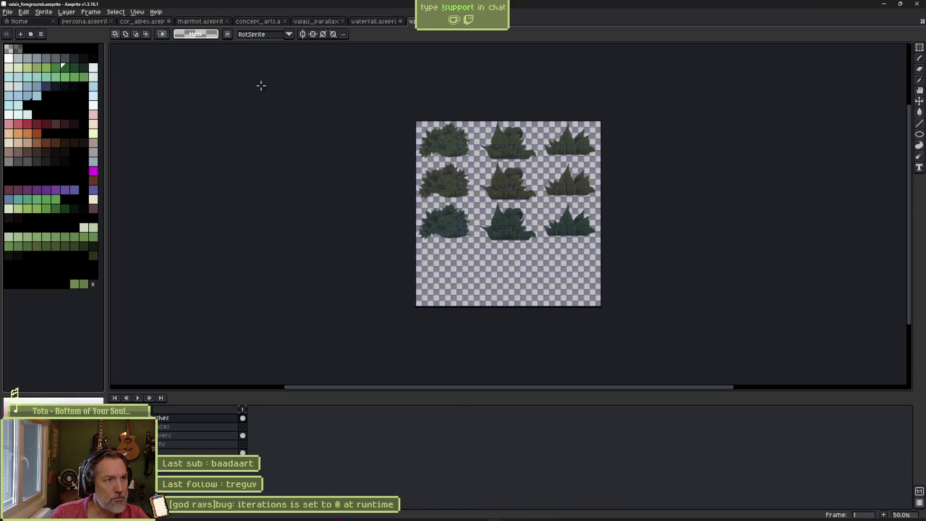
pyautogui.hotkey('ctrl', 'w')
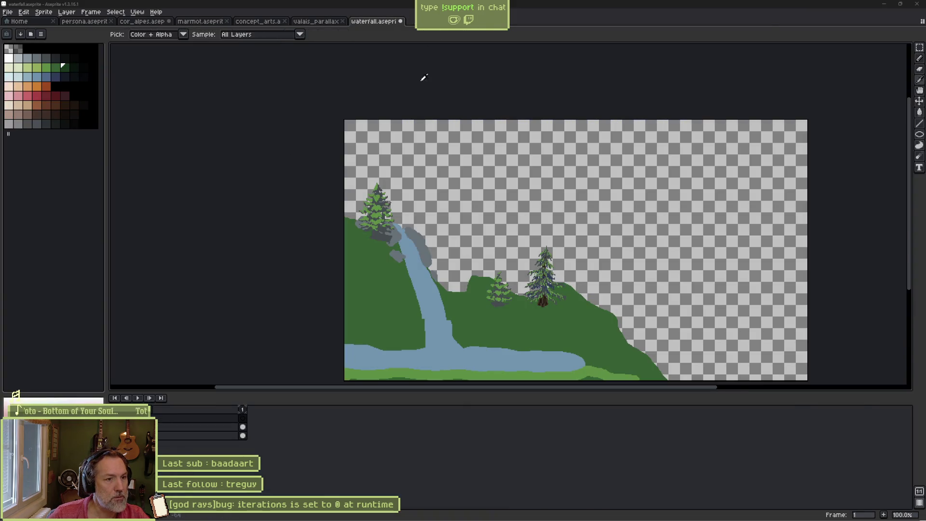
# Step: Open valais_ss_foregrounds.aseprite from the valais folder via Aseprite's Home page
pyautogui.hotkey('alt', 'Tab')
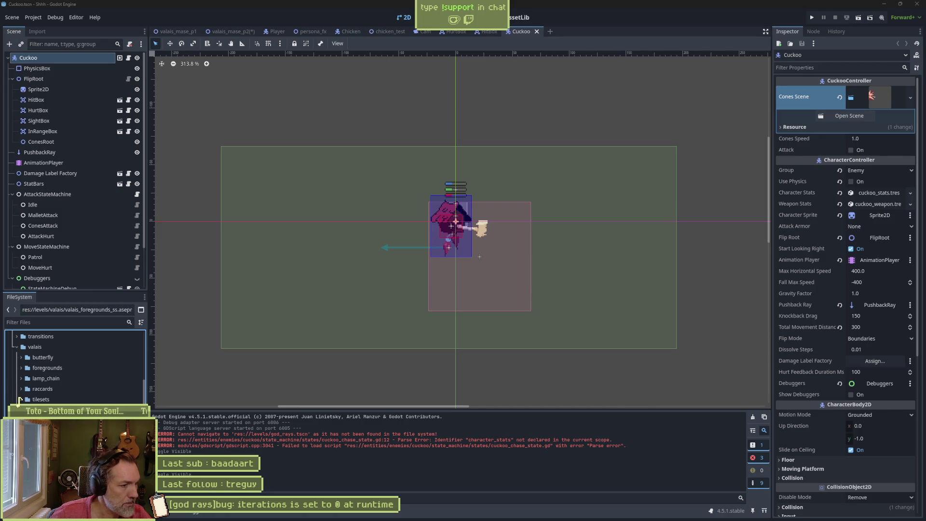
pyautogui.hotkey('alt', 'Tab')
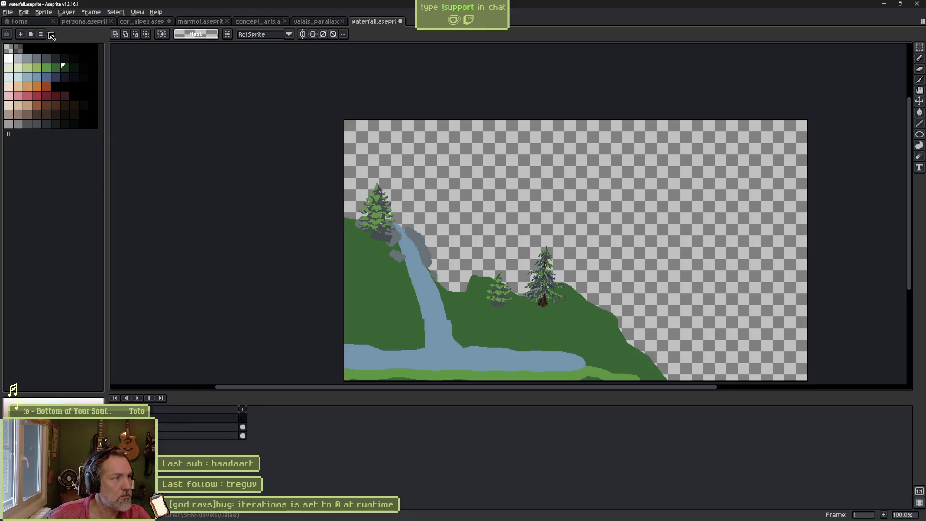
pyautogui.click(29, 22)
pyautogui.click(35, 45)
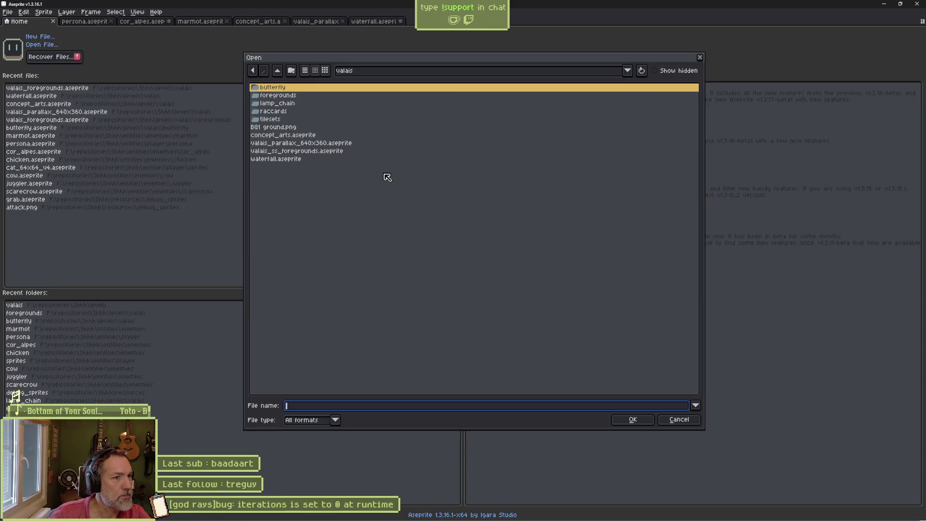
pyautogui.click(297, 151)
pyautogui.click(632, 419)
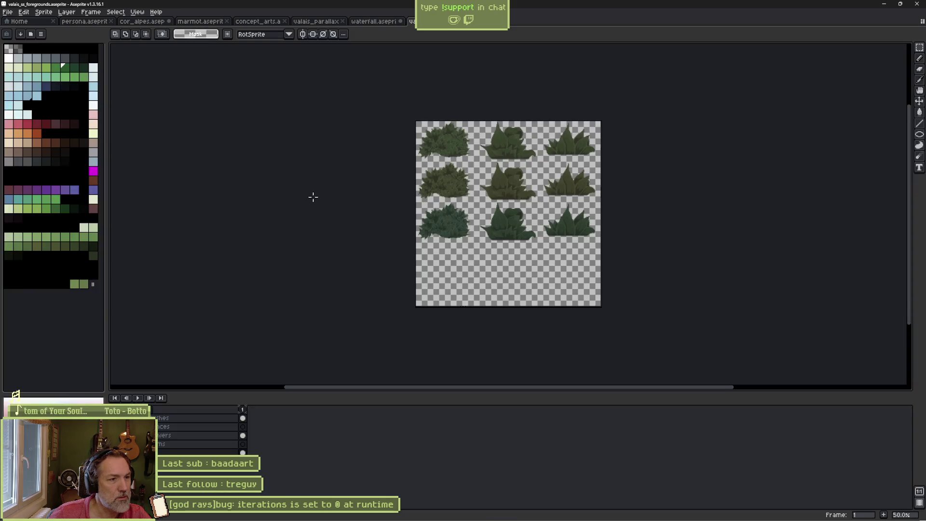
# Step: Glance at Godot, then return to Aseprite's valais_parallax landscape tab
pyautogui.hotkey('alt', 'Tab')
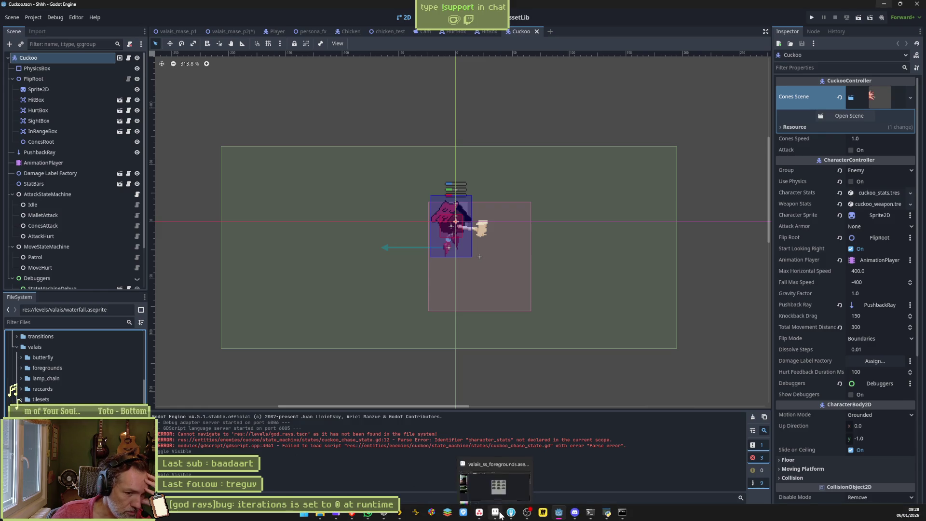
pyautogui.click(495, 513)
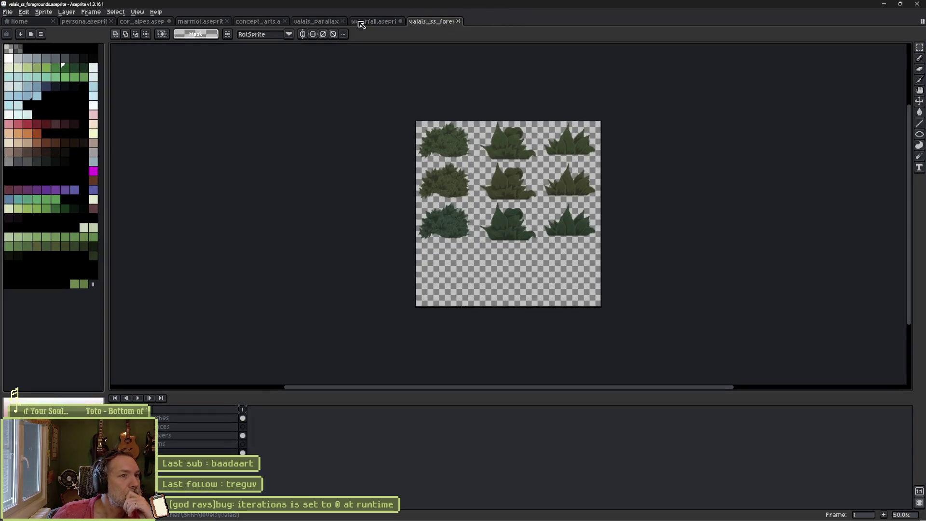
pyautogui.click(316, 22)
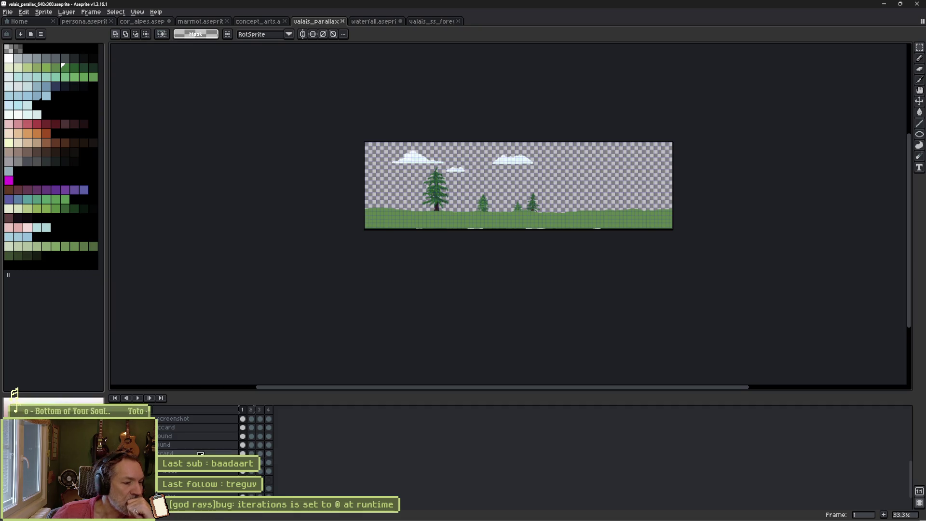
# Step: Undo and redo through the landscape's rock, fence and flowered-hill edits, ending with flat grass
pyautogui.scroll(-3, 198, 434)
pyautogui.scroll(-5, 175, 452)
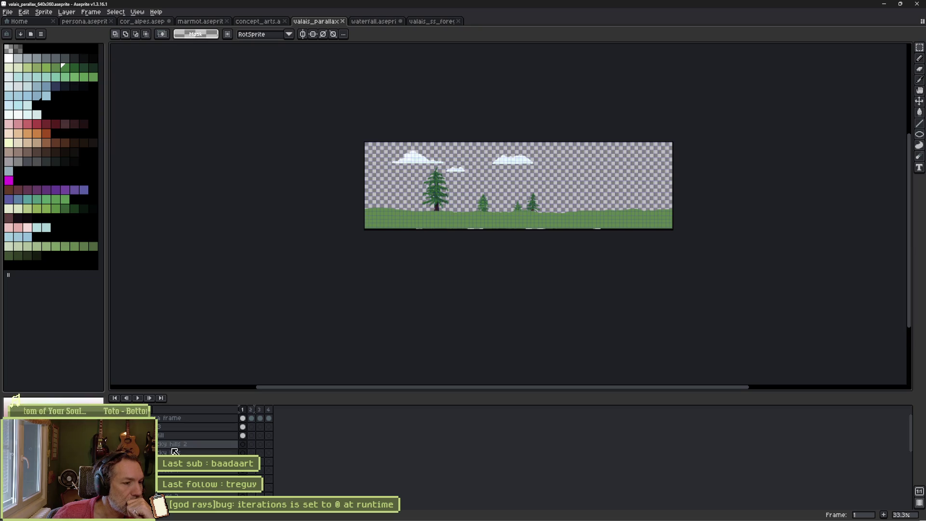
pyautogui.scroll(-1, 174, 452)
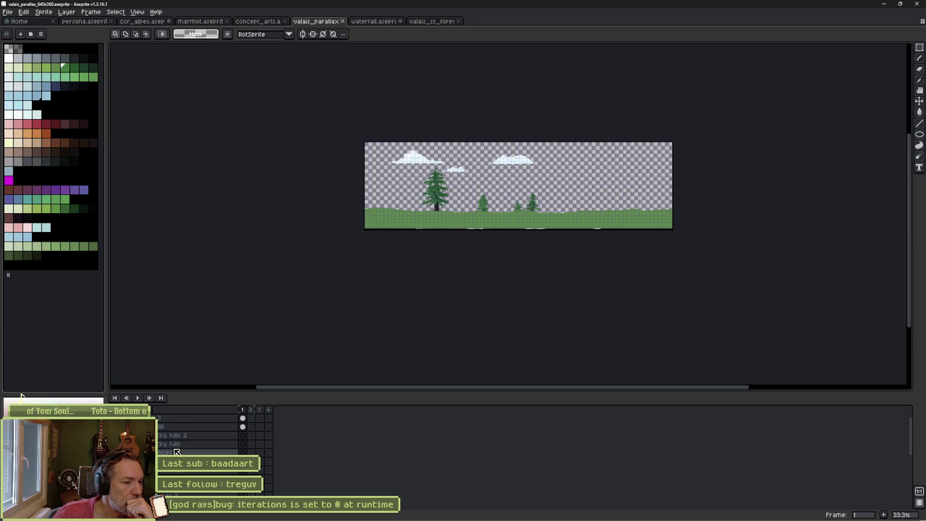
pyautogui.hotkey('ctrl', 'v')
pyautogui.hotkey('ctrl', 'z')
pyautogui.hotkey('ctrl', 'y')
pyautogui.hotkey('ctrl', 'z')
pyautogui.hotkey('ctrl', 'z')
pyautogui.hotkey('ctrl', 'z')
pyautogui.hotkey('ctrl', 'z')
pyautogui.hotkey('ctrl', 'y')
pyautogui.hotkey('ctrl', 'z')
pyautogui.hotkey('ctrl', 'z')
pyautogui.hotkey('ctrl', 'z')
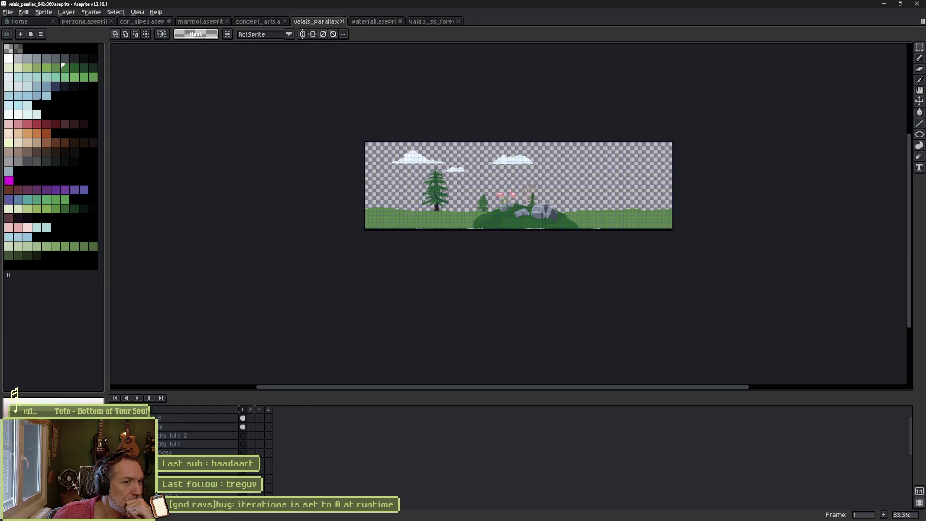
pyautogui.hotkey('ctrl', 'z')
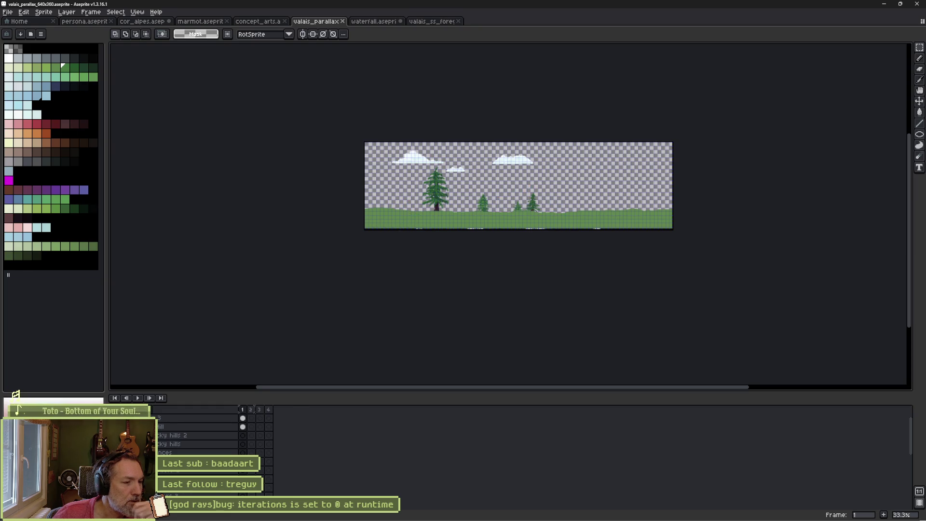
pyautogui.hotkey('ctrl', 'z')
pyautogui.hotkey('ctrl', 'z')
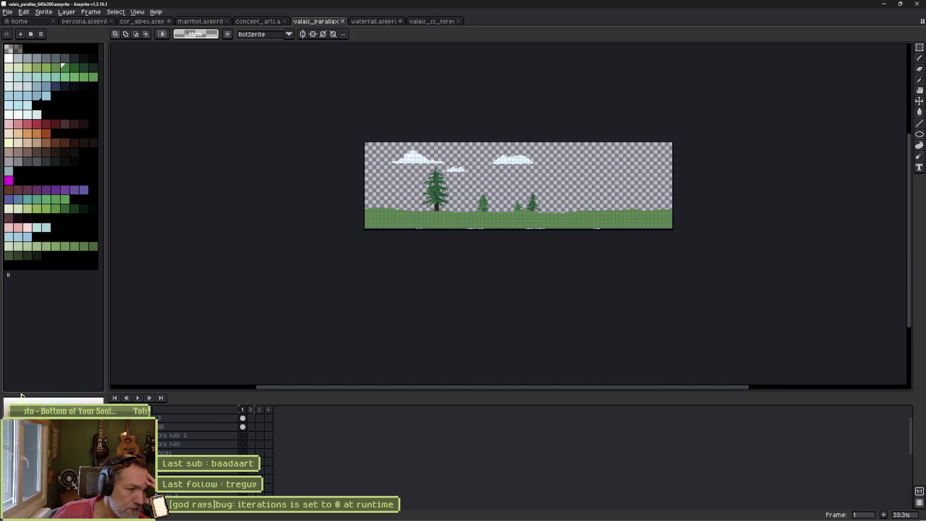
pyautogui.hotkey('ctrl', 'y')
pyautogui.hotkey('ctrl', 'z')
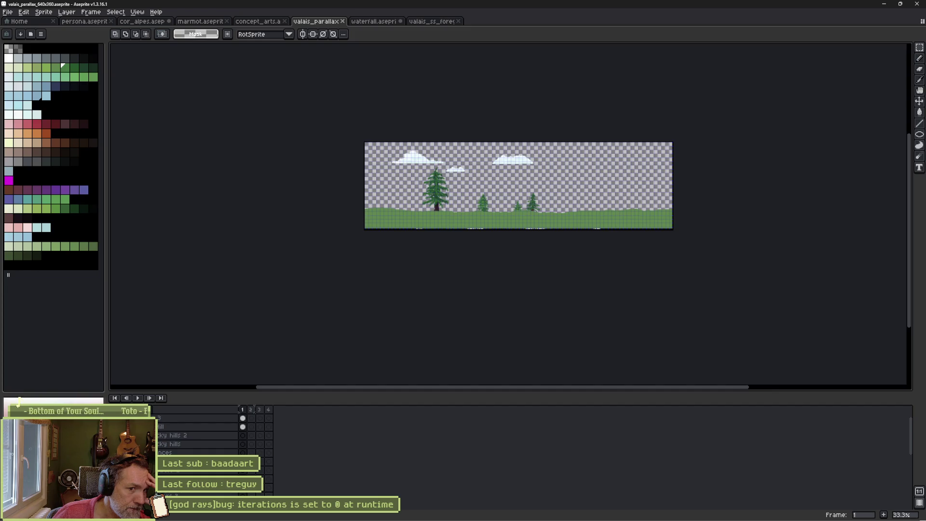
pyautogui.scroll(5, 189, 472)
pyautogui.scroll(-3, 189, 471)
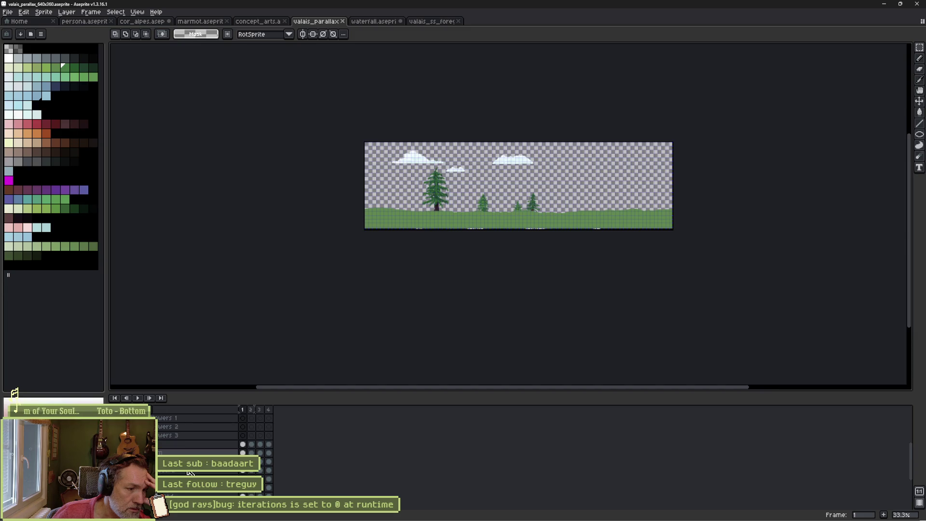
pyautogui.scroll(-3, 189, 472)
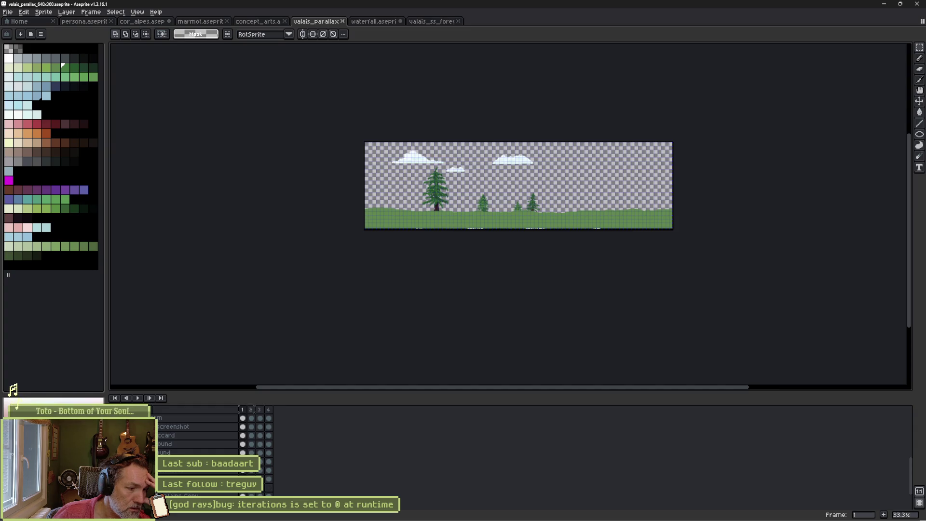
# Step: Toggle the mountain range layer to compare, leave it hidden, and return to Godot
pyautogui.click(16, 394)
pyautogui.click(14, 392)
pyautogui.click(15, 394)
pyautogui.click(16, 395)
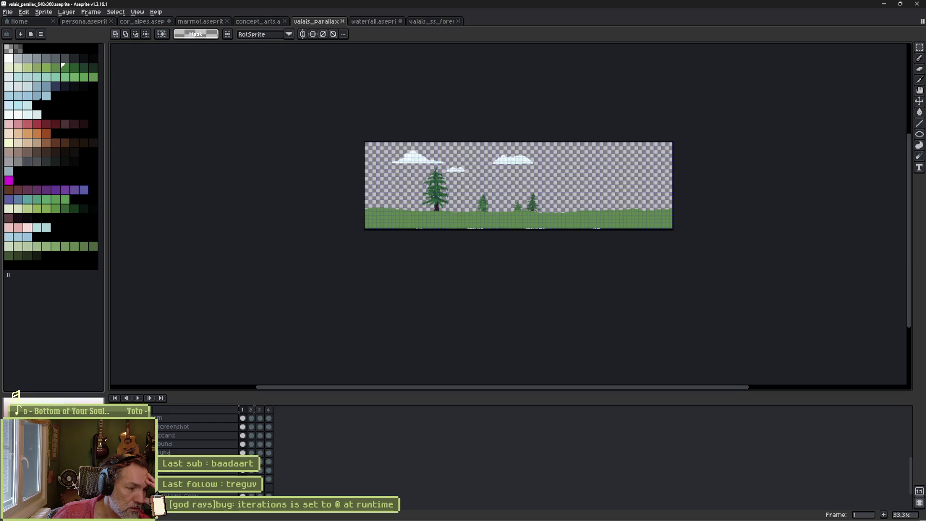
pyautogui.scroll(-2, 193, 434)
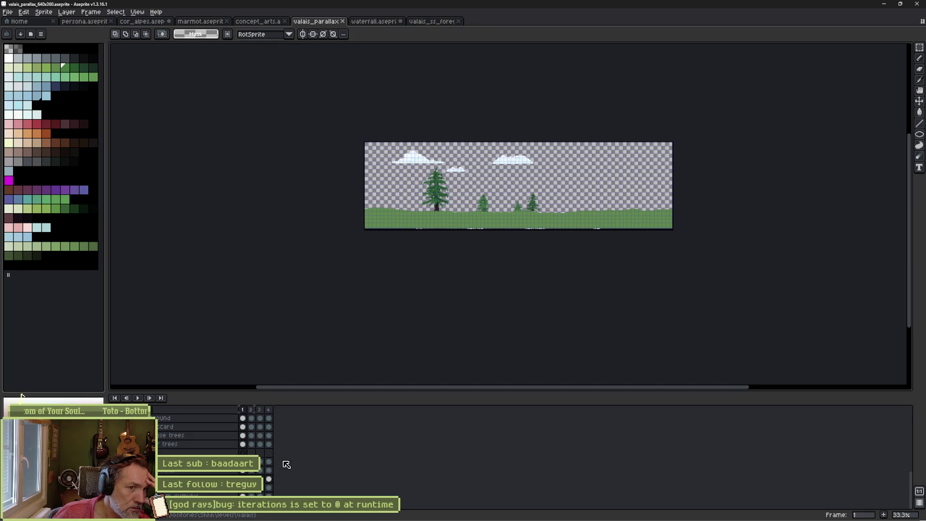
pyautogui.moveTo(479, 518)
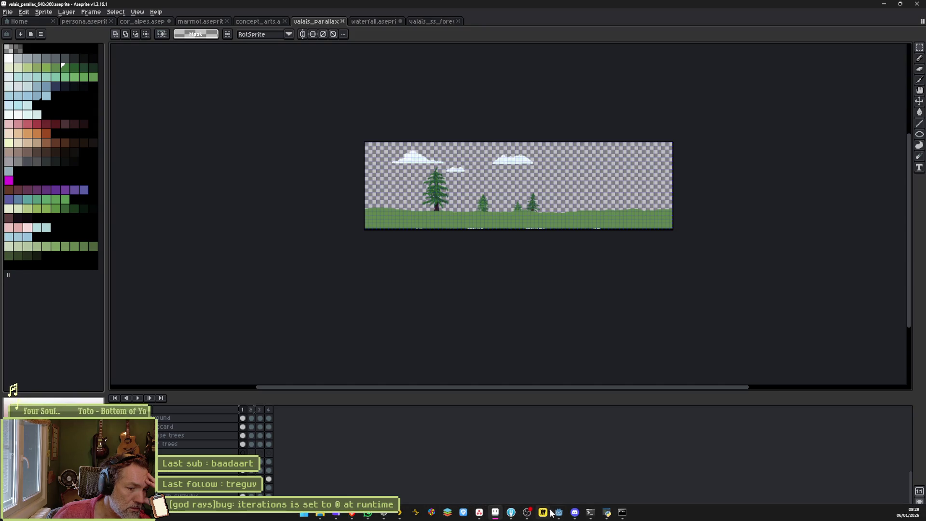
pyautogui.click(559, 512)
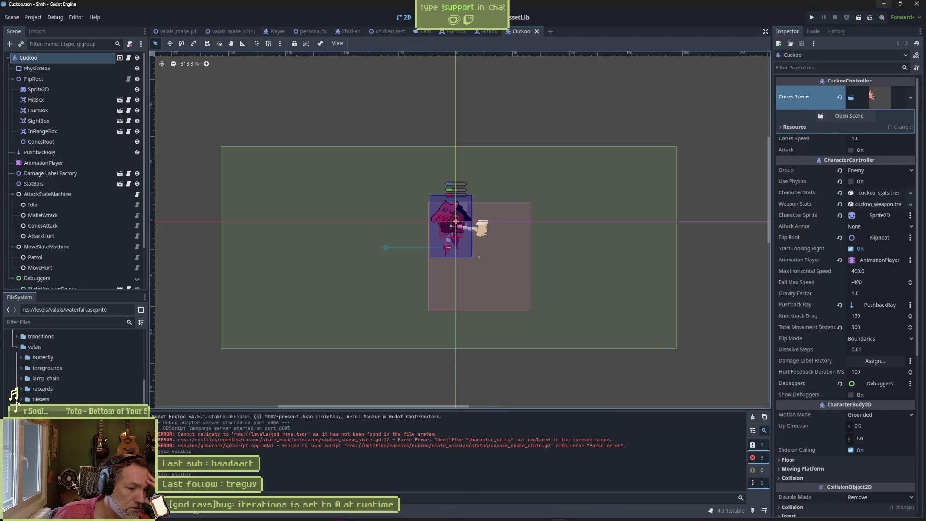
# Step: Open the valais_mase_p1 scene, expand Parallax Enviro, and inspect the Sky 640x320 sprite
pyautogui.moveTo(512, 514)
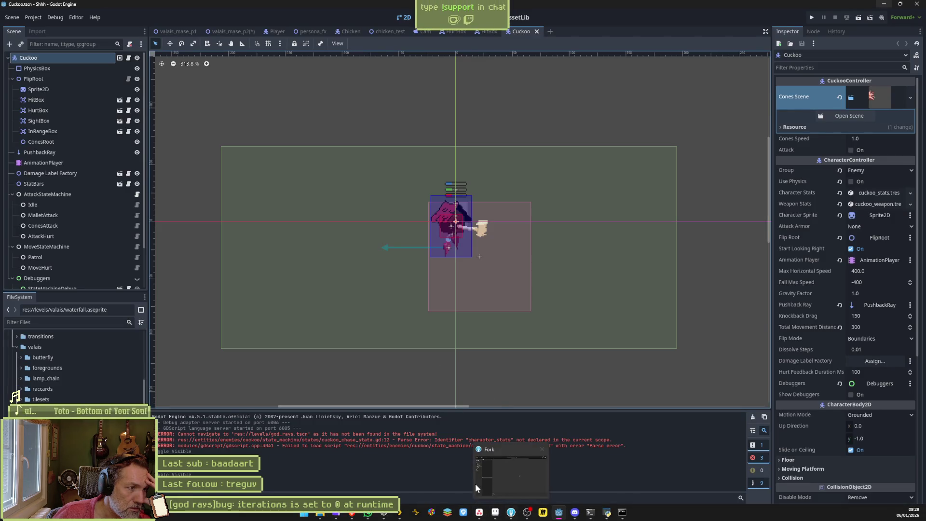
pyautogui.click(183, 34)
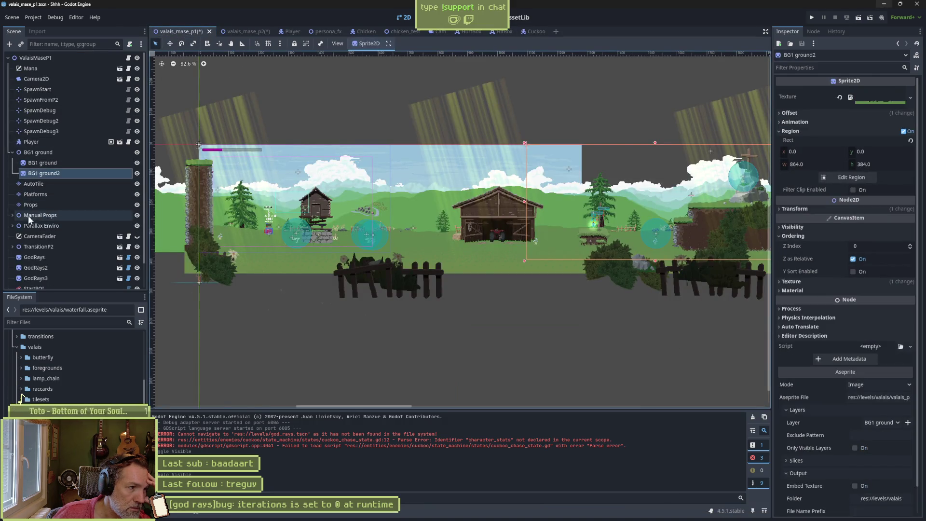
pyautogui.click(13, 226)
pyautogui.click(52, 257)
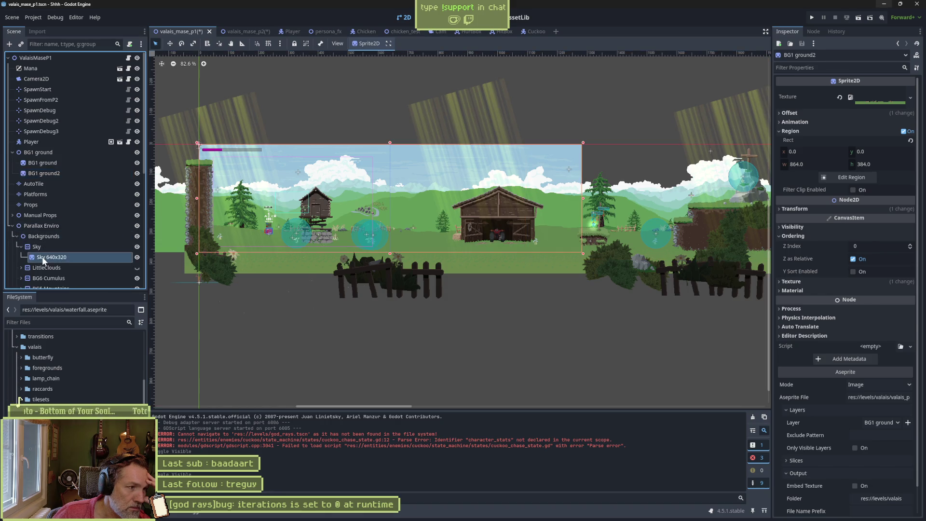
pyautogui.scroll(-3, 849, 337)
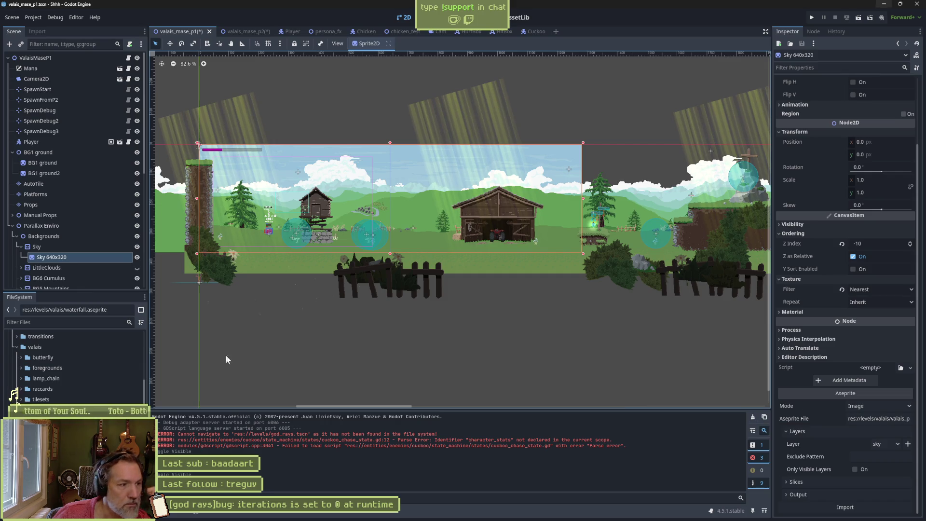
pyautogui.scroll(-5, 85, 250)
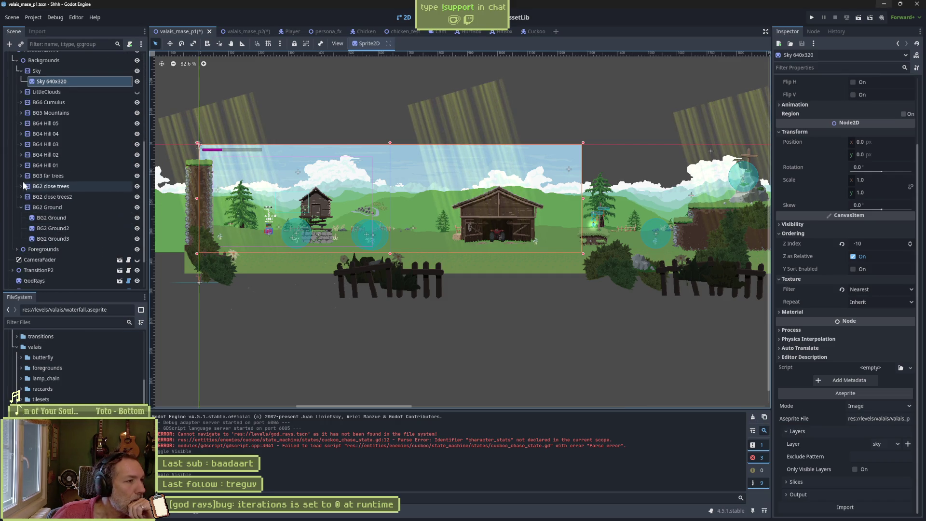
# Step: Expand BG4 Hill 01, inspect its hill and village sprites, then switch to Aseprite
pyautogui.click(27, 165)
pyautogui.click(22, 165)
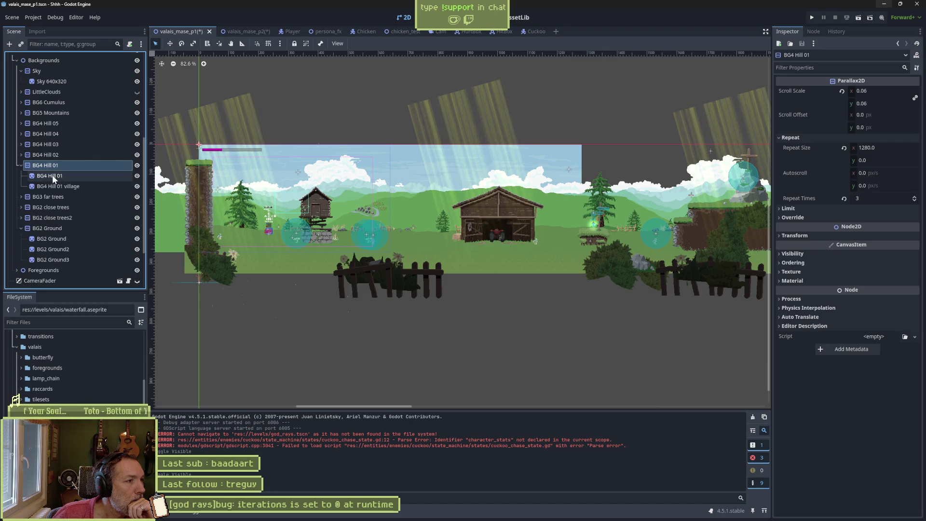
pyautogui.click(49, 176)
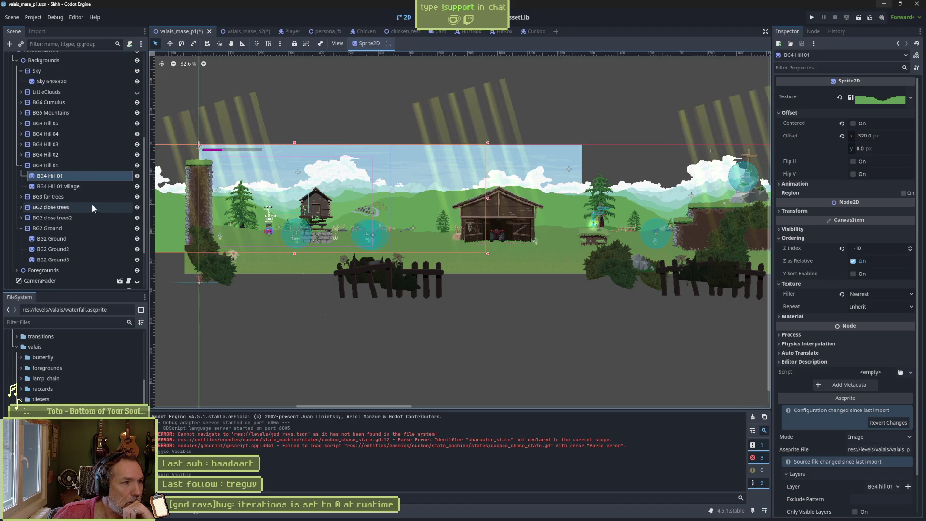
pyautogui.click(74, 187)
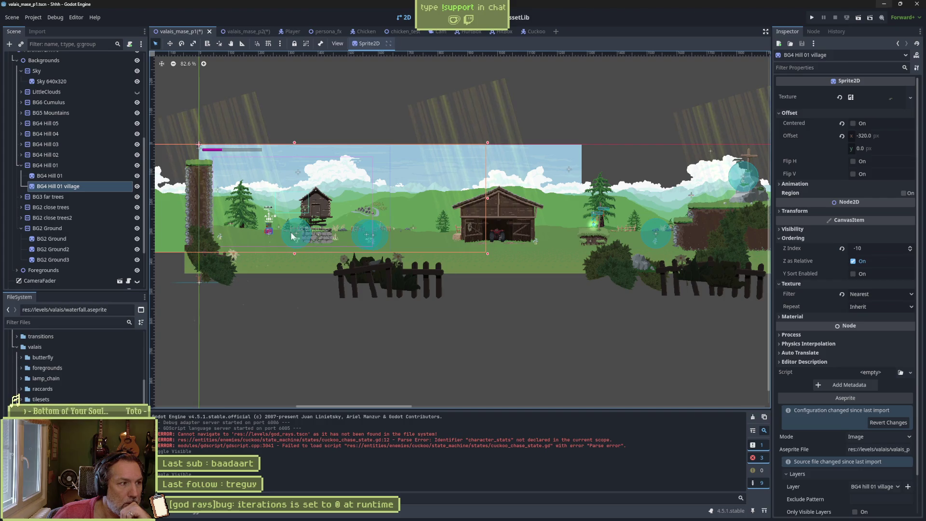
pyautogui.moveTo(500, 514)
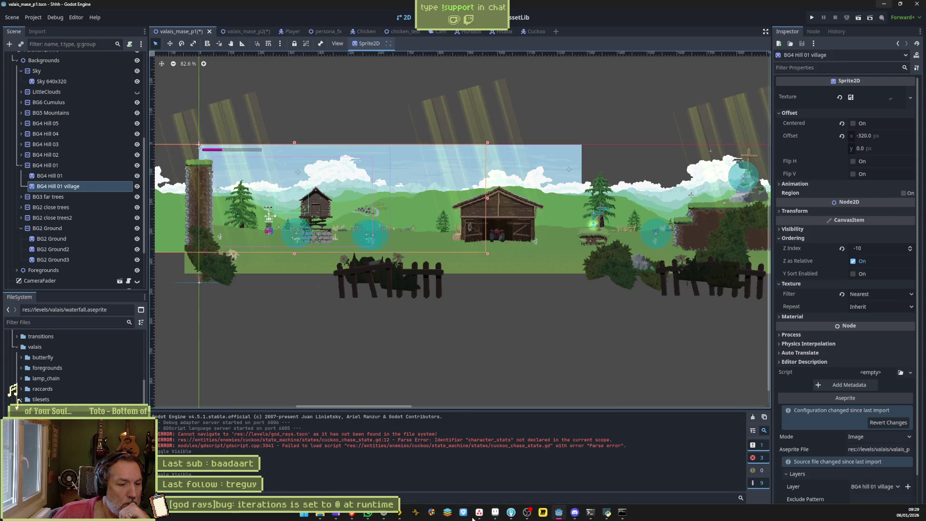
pyautogui.click(496, 514)
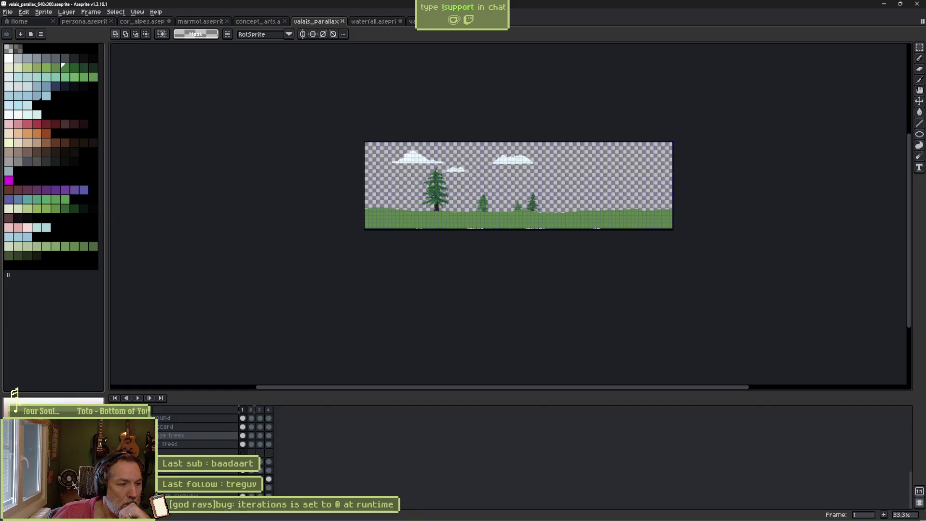
# Step: Scroll up and down through valais_parallax's timeline layers, then bring Godot back to front
pyautogui.scroll(2, 160, 448)
pyautogui.scroll(5, 193, 434)
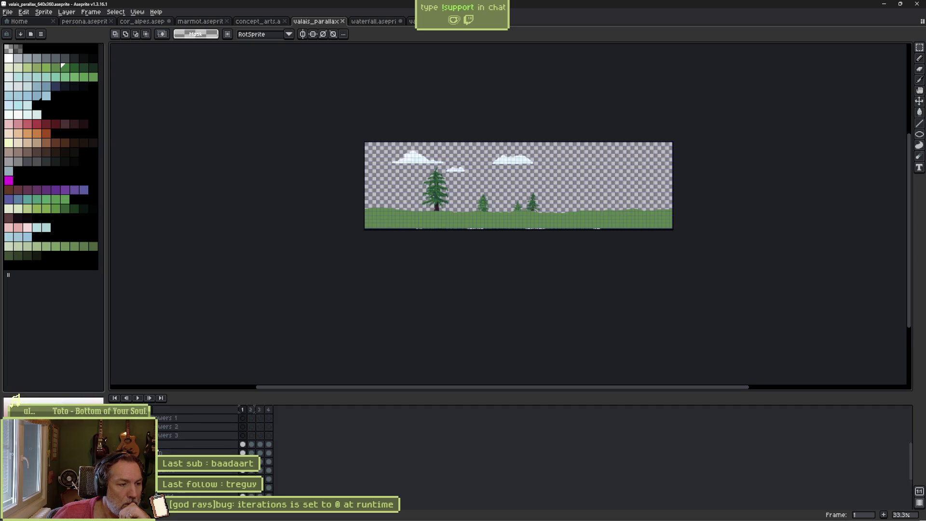
pyautogui.scroll(3, 193, 435)
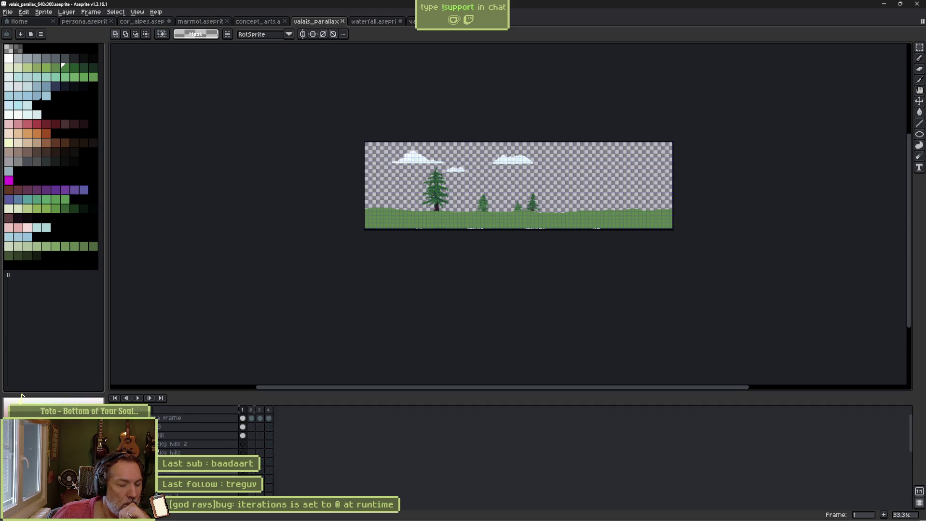
pyautogui.scroll(-3, 193, 435)
pyautogui.scroll(-4, 188, 474)
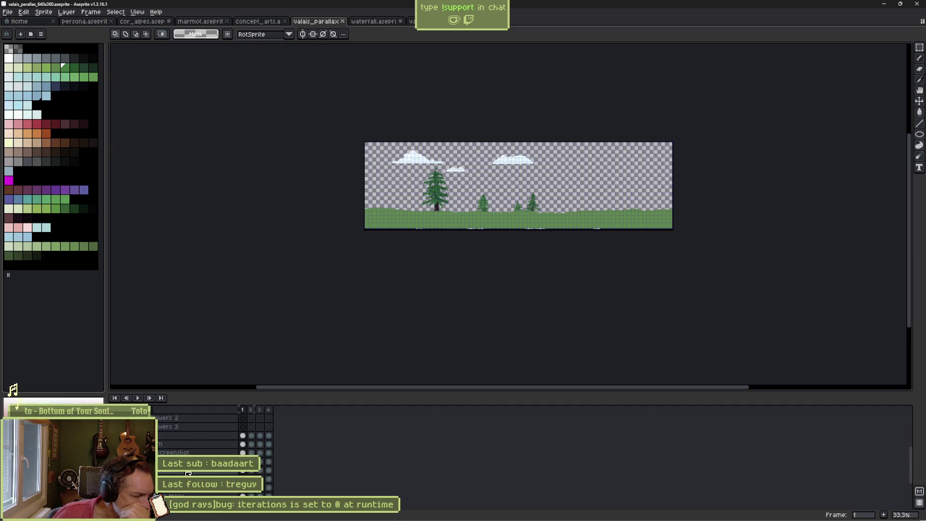
pyautogui.scroll(-3, 188, 473)
pyautogui.scroll(-2, 188, 473)
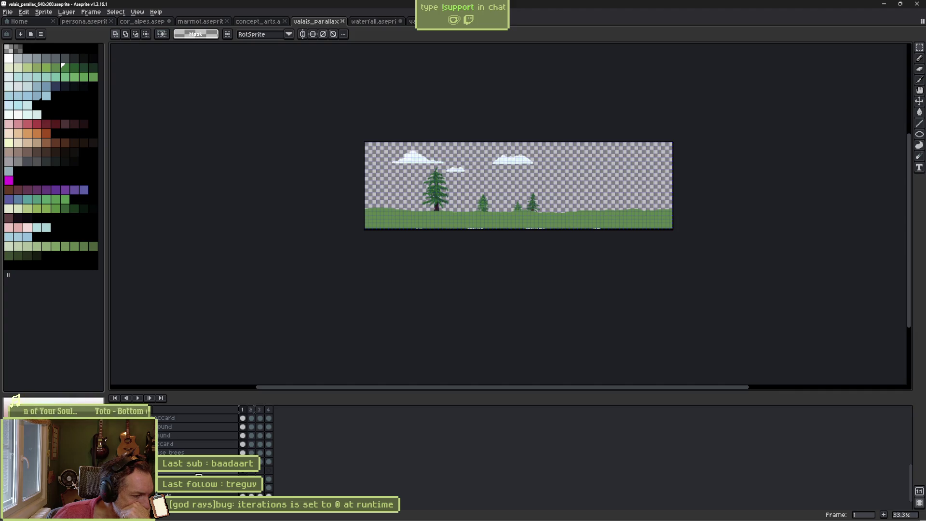
pyautogui.scroll(-3, 198, 476)
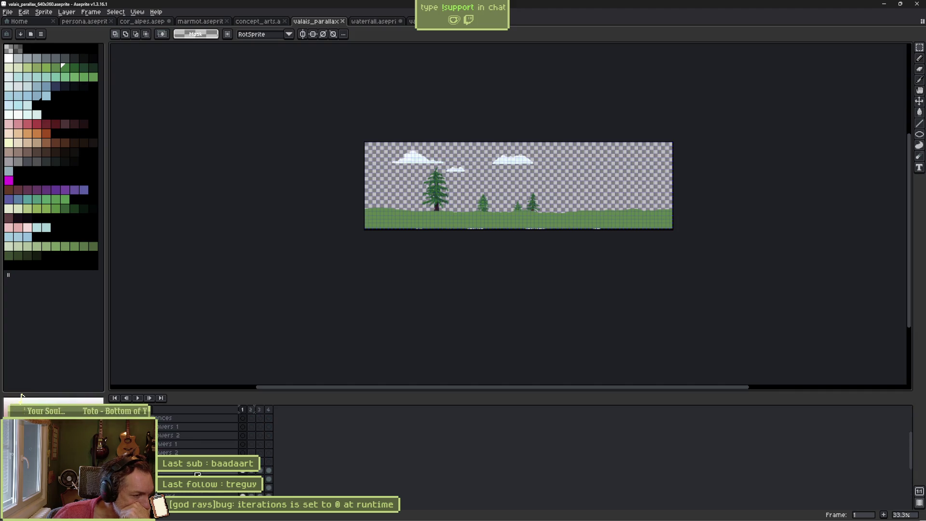
pyautogui.scroll(-1, 199, 475)
pyautogui.scroll(5, 198, 475)
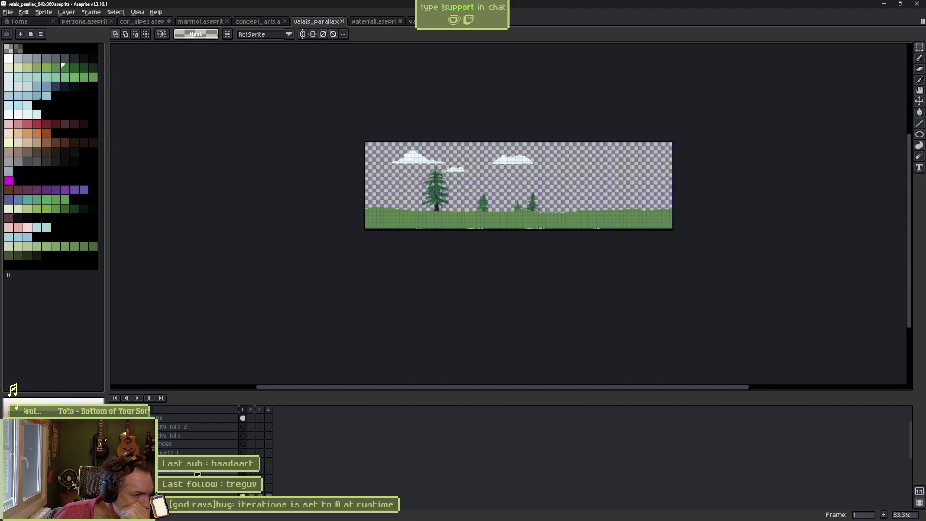
pyautogui.scroll(2, 198, 476)
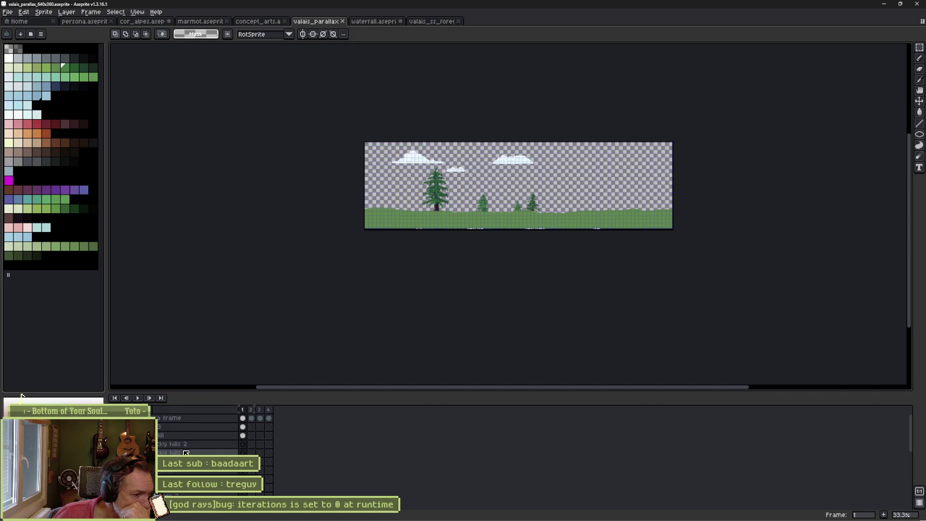
pyautogui.scroll(-3, 185, 453)
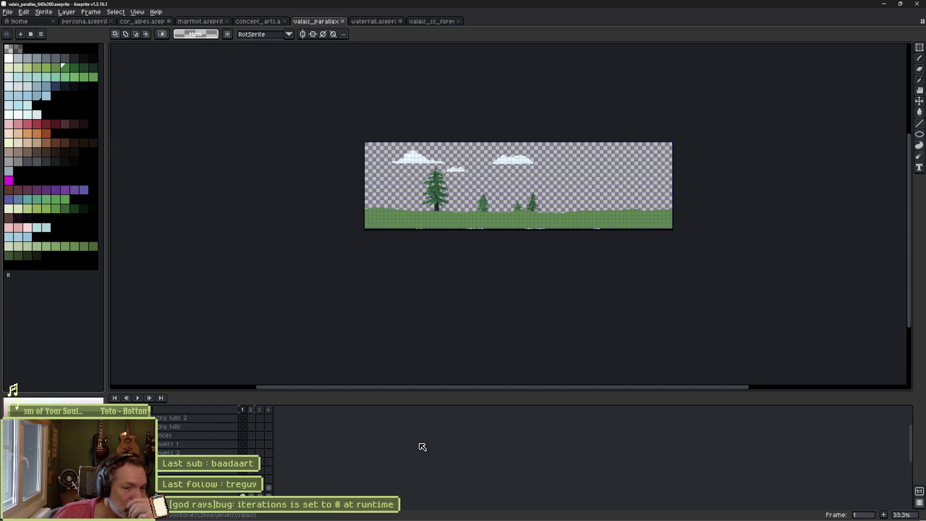
pyautogui.moveTo(623, 513)
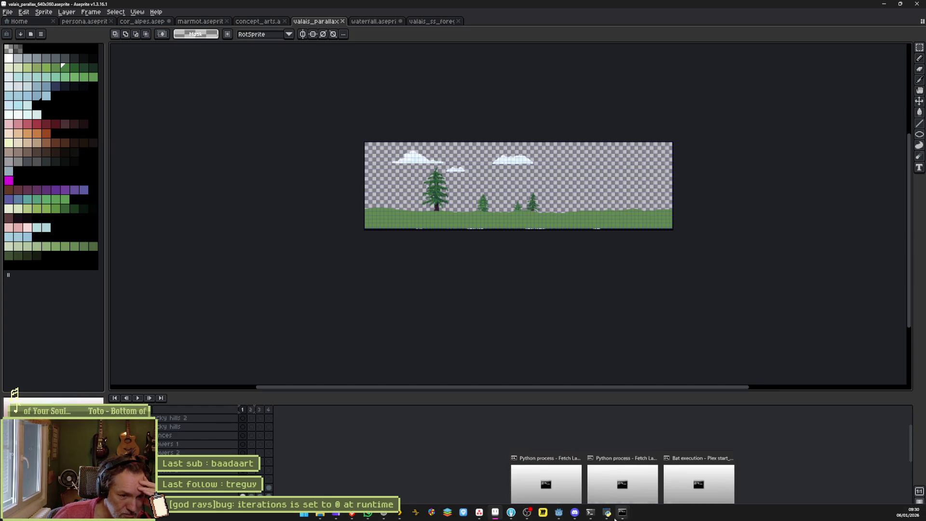
pyautogui.click(559, 513)
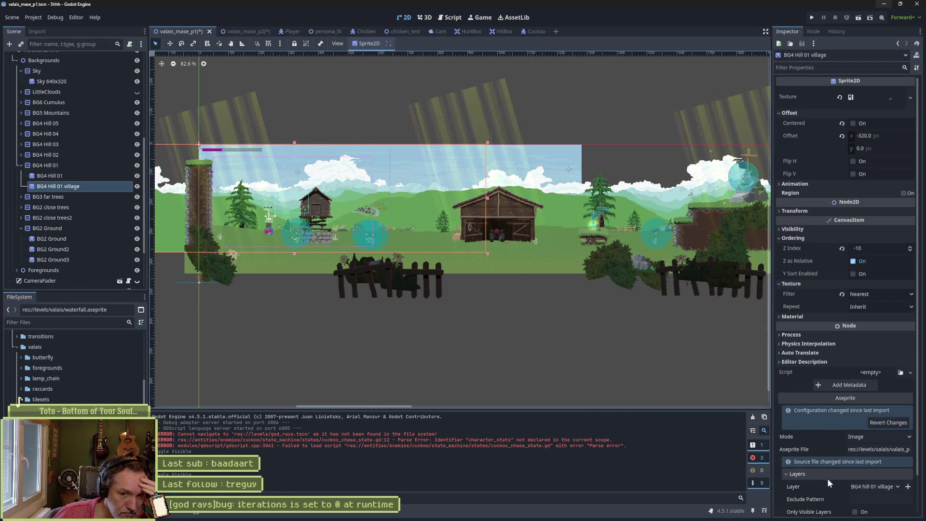
# Step: Check BG4 Hill 01 village's Aseprite Layer list, keep 'BG4 hill 01 village', and return to Aseprite
pyautogui.scroll(-2, 826, 478)
pyautogui.click(863, 447)
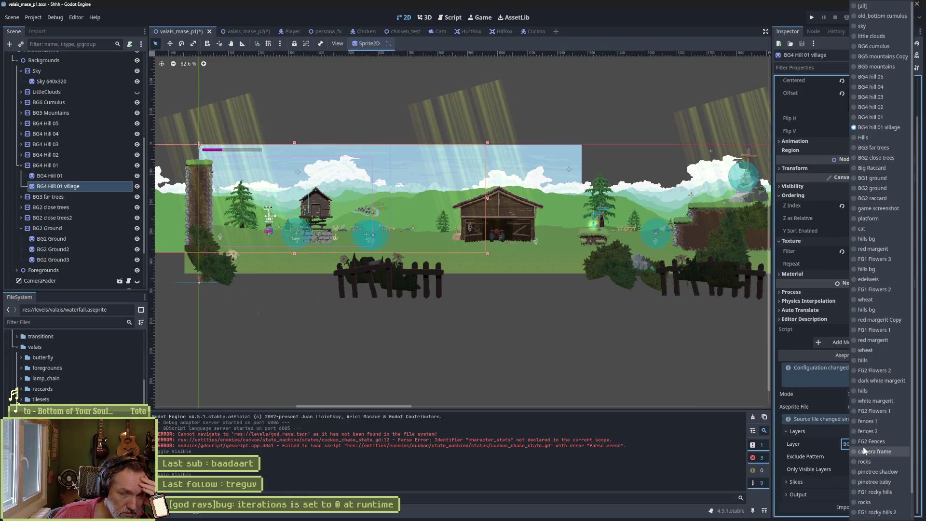
pyautogui.click(804, 444)
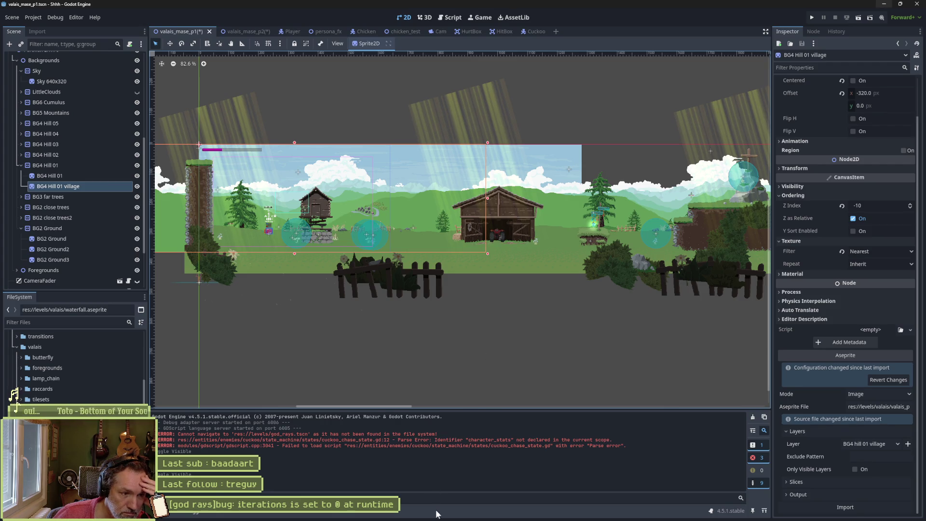
pyautogui.moveTo(437, 516)
pyautogui.click(495, 512)
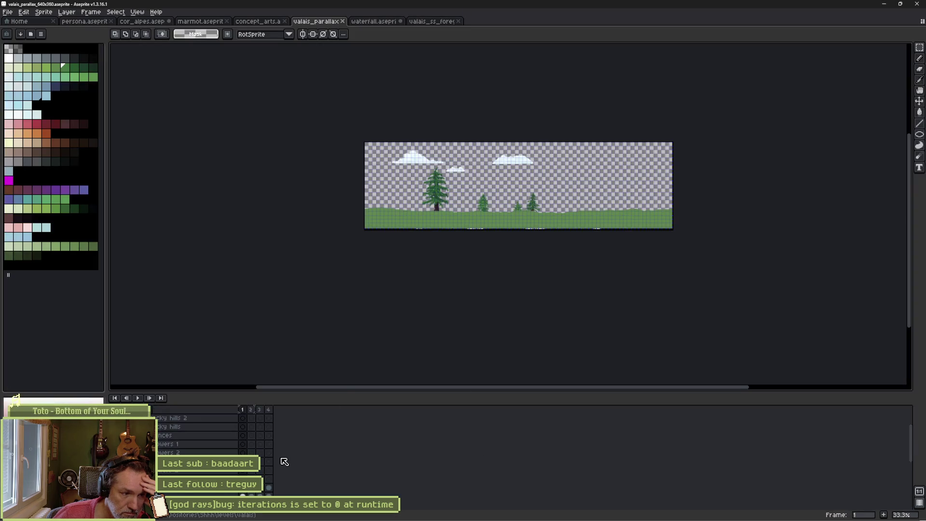
# Step: View the waterfall and valais_ss_foregrounds tabs, close valais_ss_foregrounds, and show concept_arts.aseprite
pyautogui.click(376, 23)
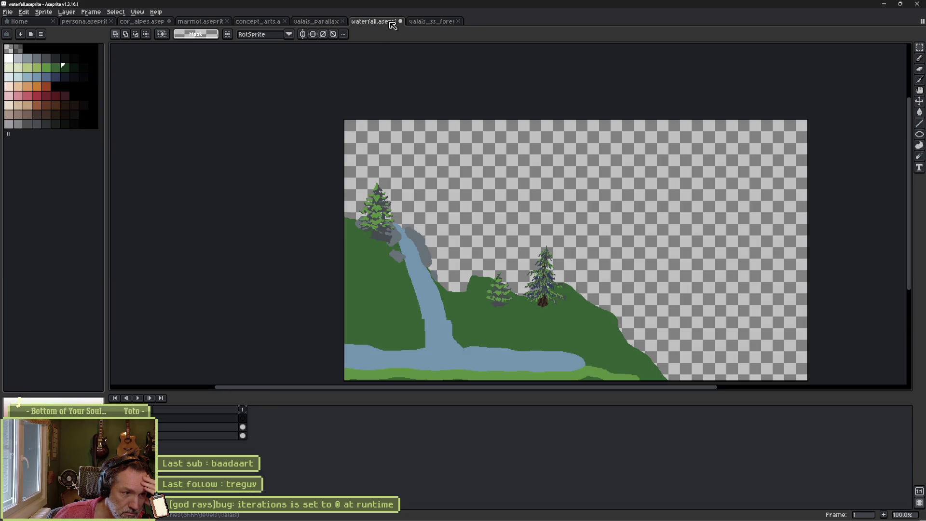
pyautogui.click(439, 24)
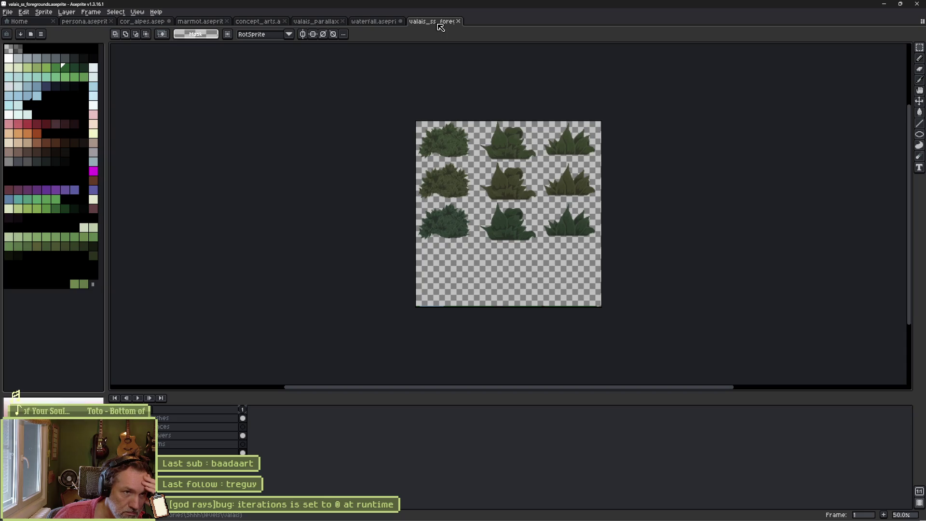
pyautogui.middleClick(439, 24)
pyautogui.click(269, 22)
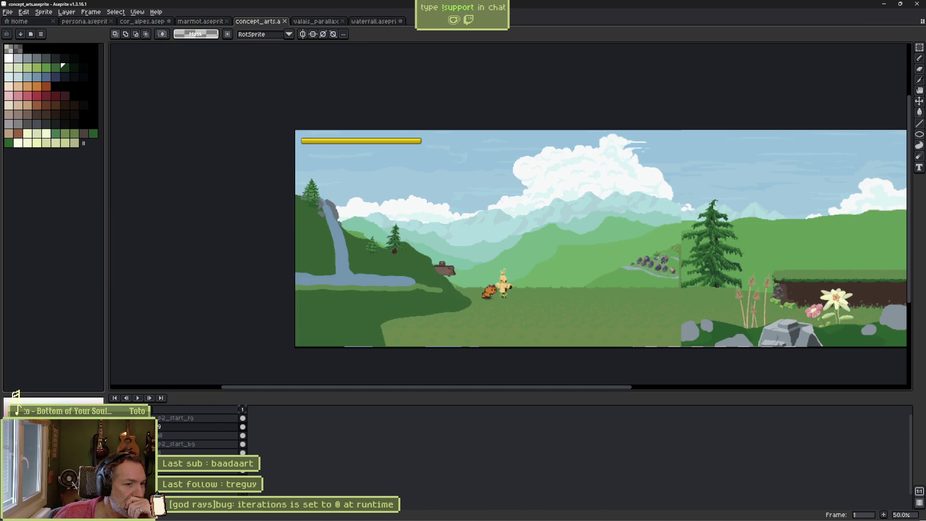
# Step: Browse the concept art layers, then close the marmot file and start closing cor_alpes
pyautogui.scroll(-2, 186, 474)
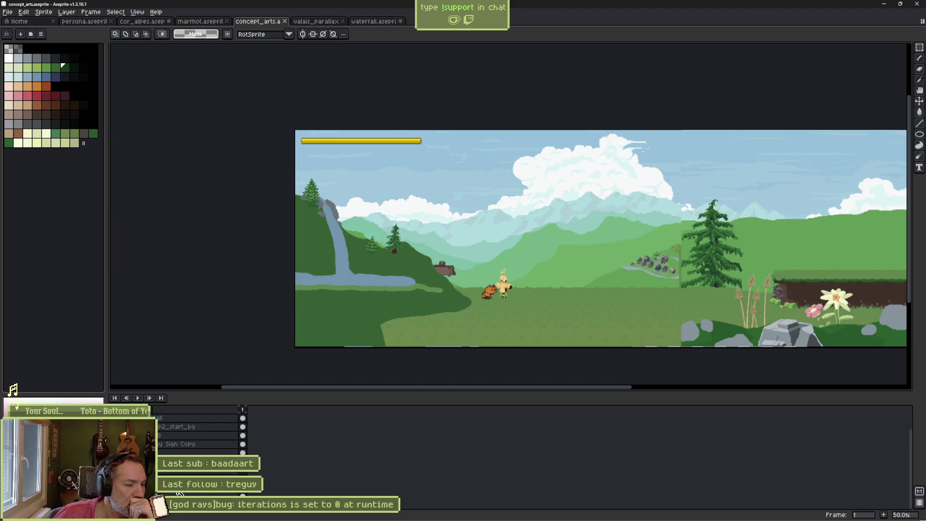
pyautogui.click(203, 472)
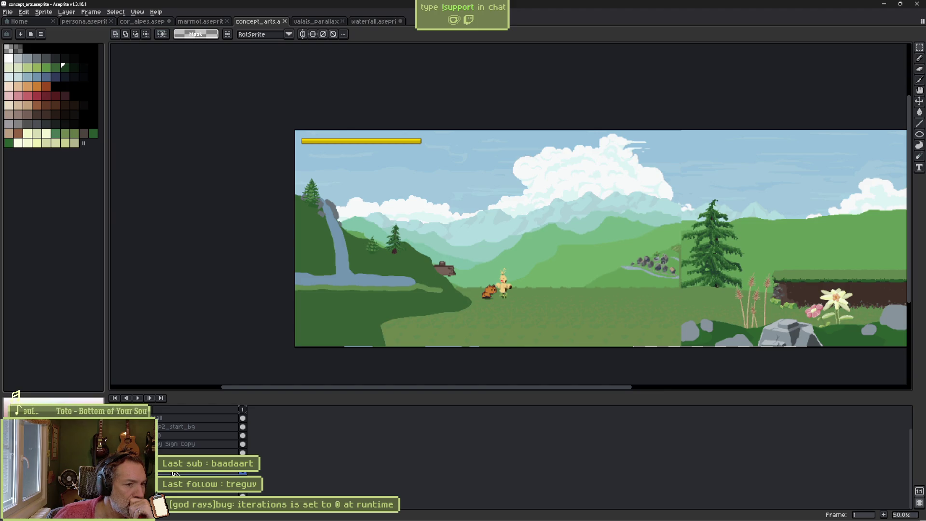
pyautogui.scroll(-2, 614, 307)
pyautogui.scroll(1, 615, 306)
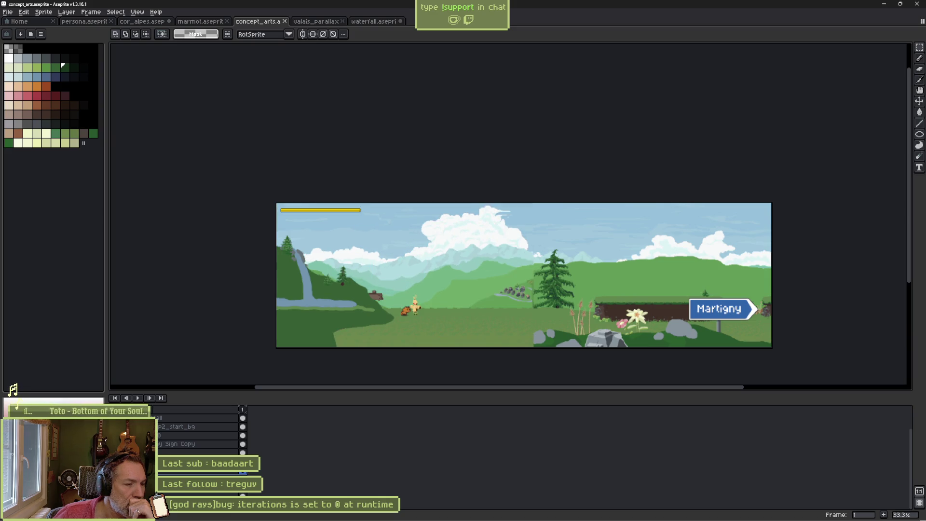
pyautogui.scroll(2, 198, 434)
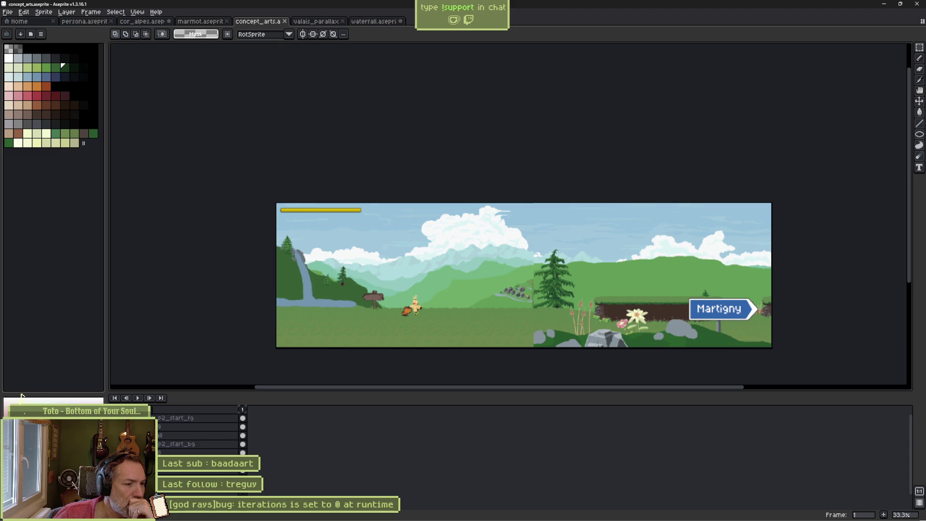
pyautogui.middleClick(200, 22)
pyautogui.middleClick(153, 22)
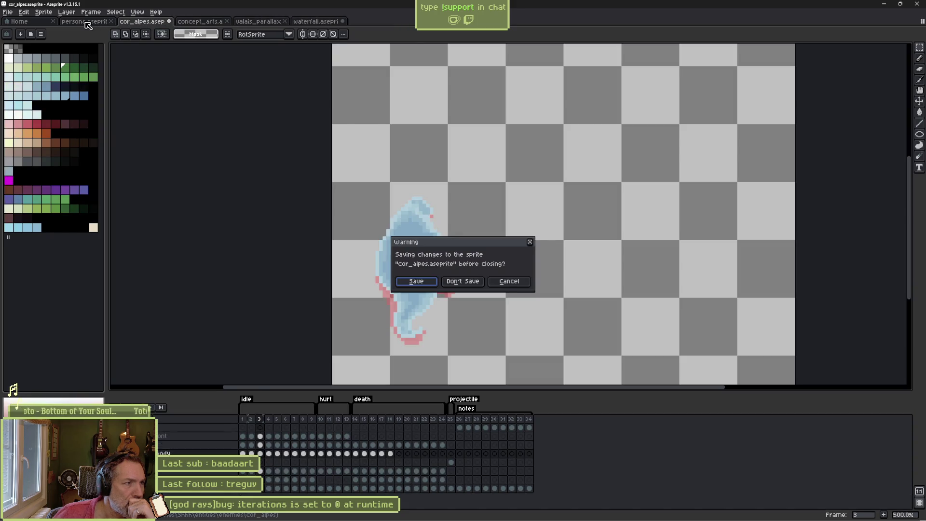
# Step: Cancel the save warning, select cor_alpes frames 1–29, then close cor_alpes with Don't Save
pyautogui.click(507, 283)
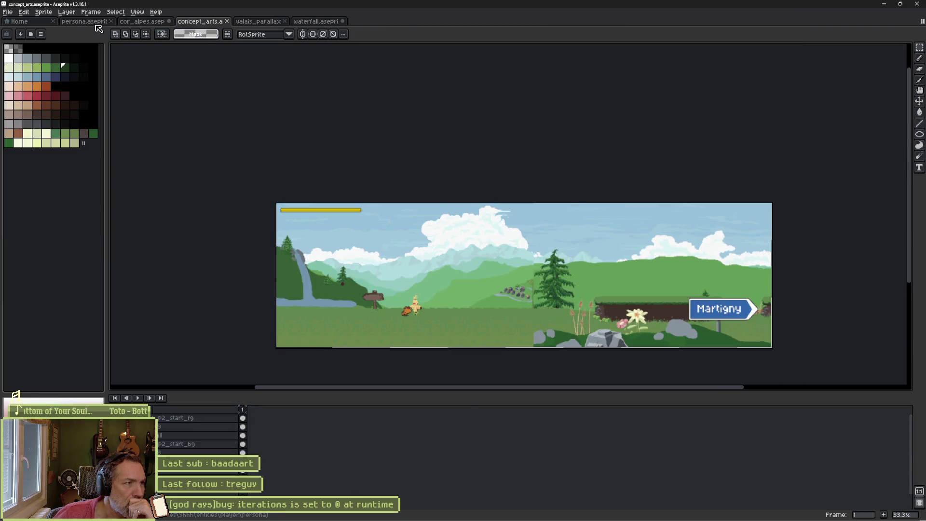
pyautogui.click(137, 22)
pyautogui.moveTo(247, 420)
pyautogui.mouseDown()
pyautogui.moveTo(494, 420)
pyautogui.moveTo(441, 434)
pyautogui.moveTo(245, 436)
pyautogui.mouseUp()
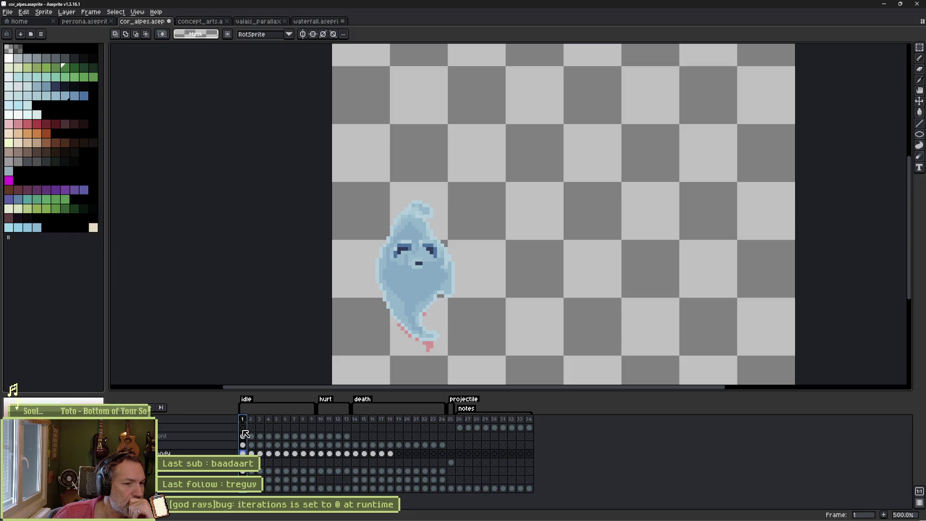
pyautogui.middleClick(140, 24)
pyautogui.click(470, 283)
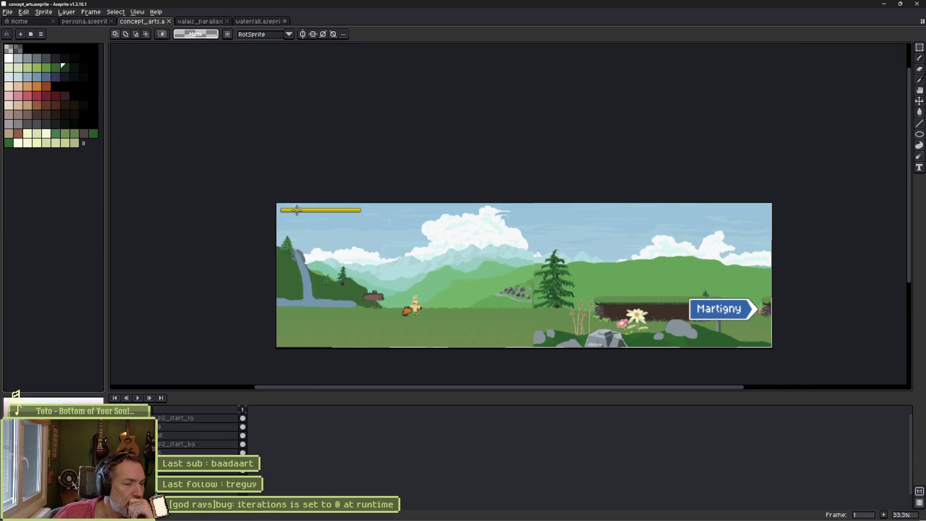
# Step: Look through the persona, concept_arts and waterfall sprites, then return to Godot
pyautogui.click(90, 24)
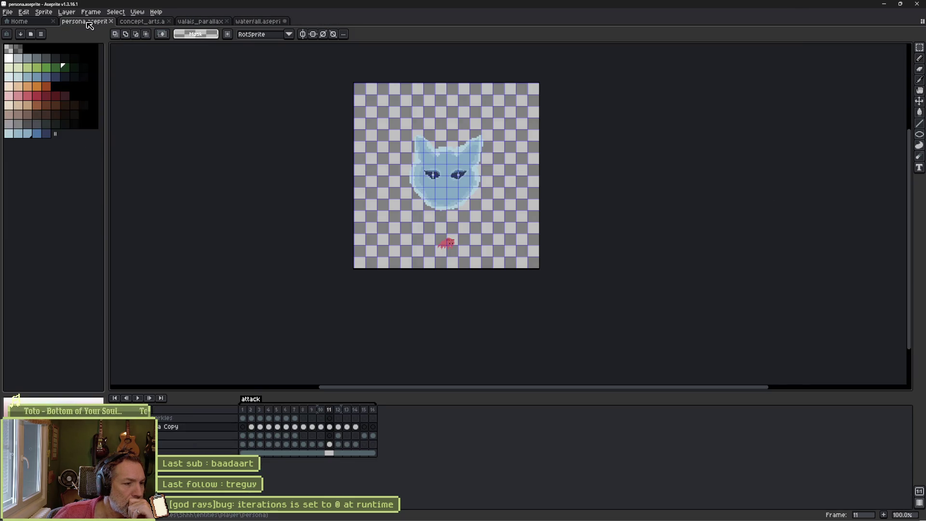
pyautogui.click(144, 24)
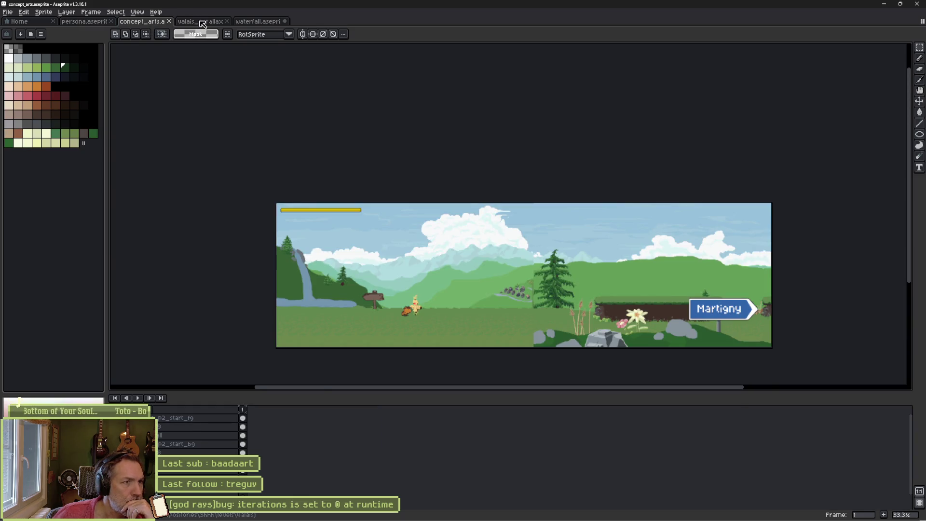
pyautogui.click(251, 24)
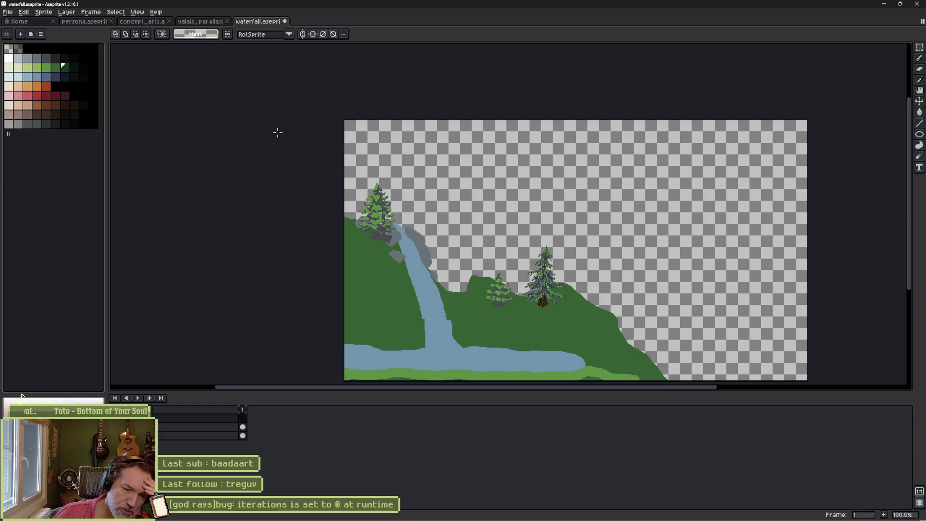
pyautogui.moveTo(160, 520)
pyautogui.moveTo(368, 513)
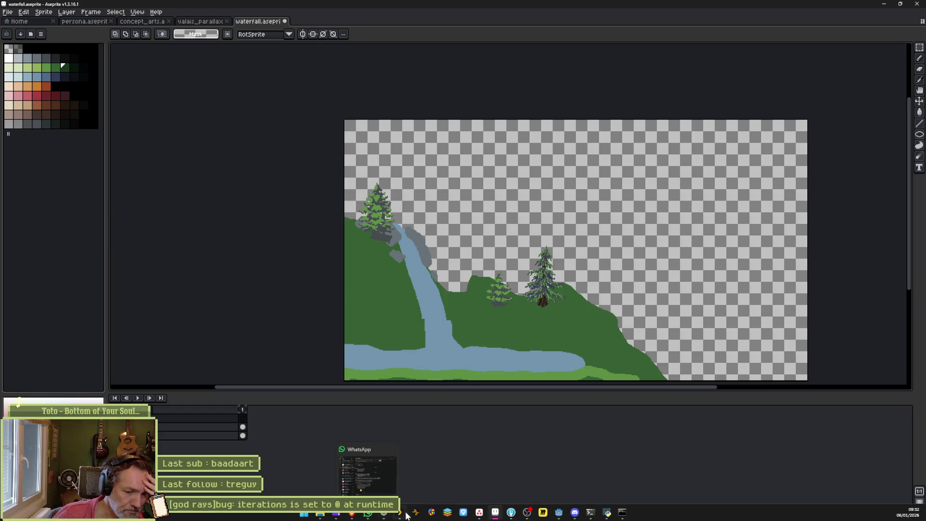
pyautogui.click(560, 513)
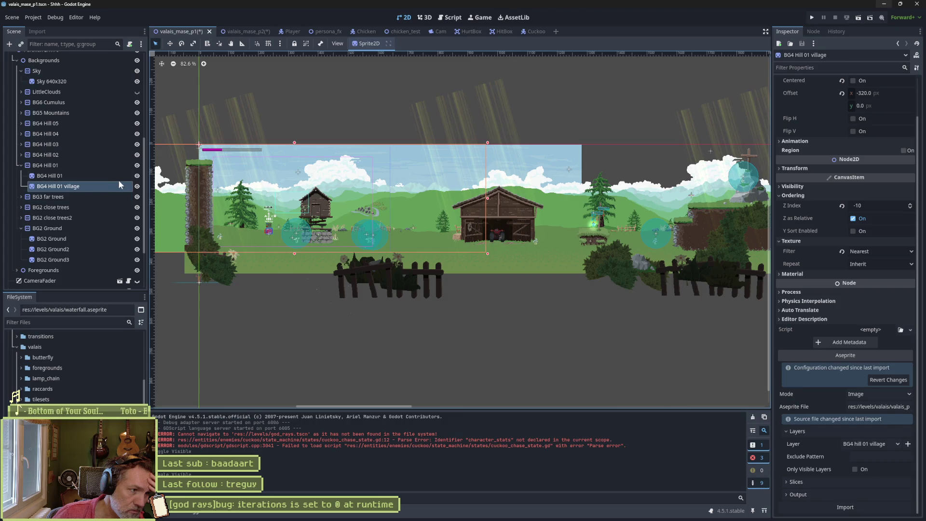
# Step: Toggle and inspect the BG4 Hill 01 sprite, then show valais_parallax_640x360 in Aseprite
pyautogui.click(137, 165)
pyautogui.click(137, 166)
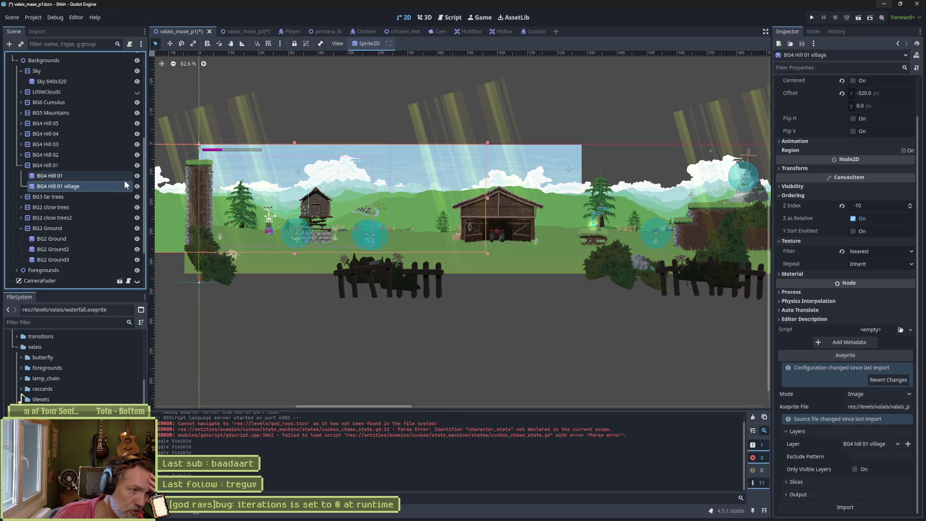
pyautogui.click(60, 177)
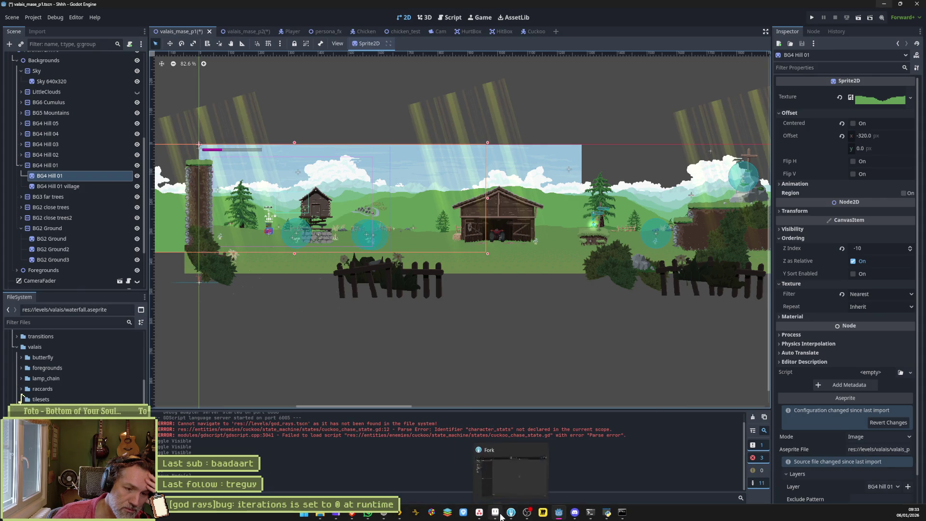
pyautogui.click(501, 517)
pyautogui.click(208, 23)
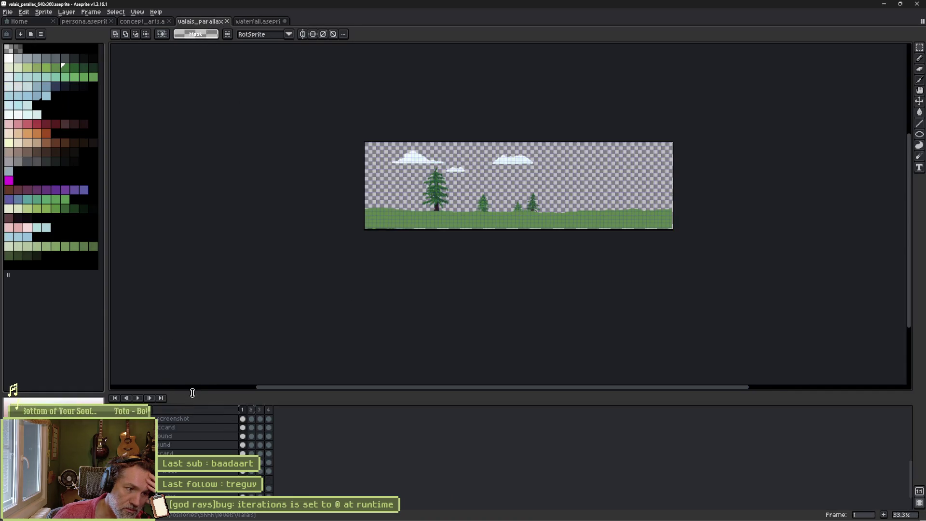
# Step: Enlarge Aseprite's layer list, then switch to Fork's local changes showing god_rays.gd
pyautogui.moveTo(192, 393); pyautogui.dragTo(193, 294)
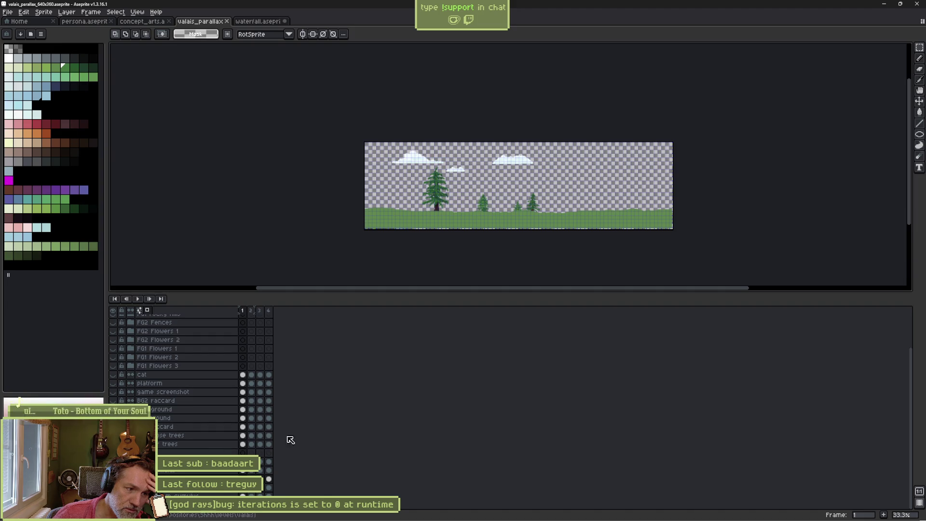
pyautogui.click(511, 513)
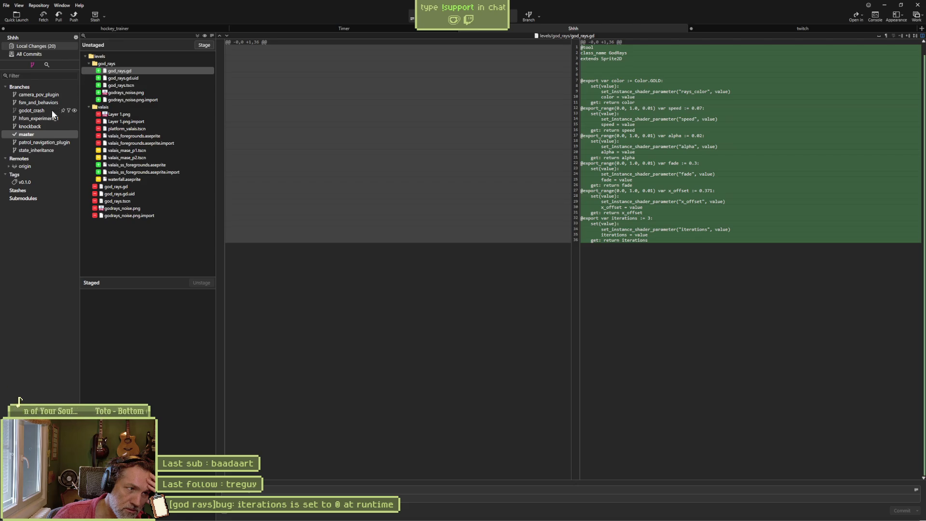
# Step: Select the latest master commit and show its project file tree
pyautogui.click(38, 132)
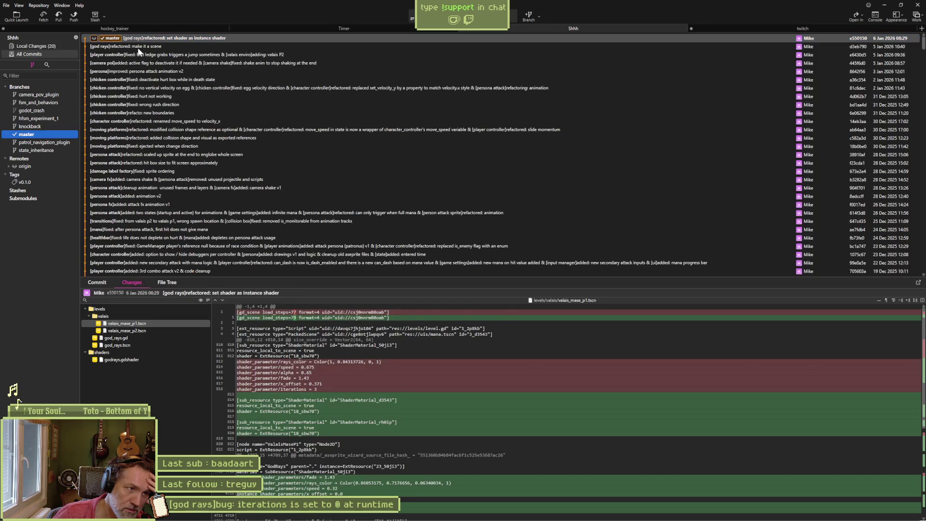
pyautogui.click(138, 47)
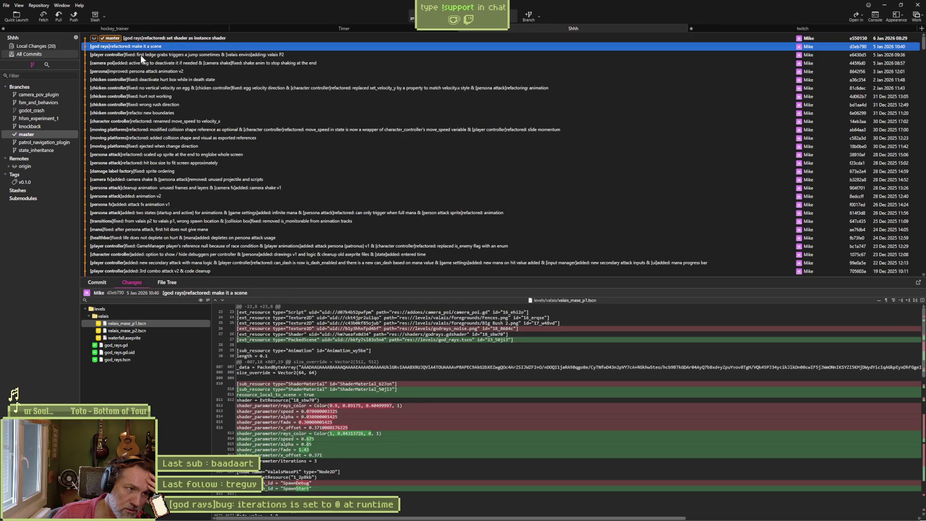
pyautogui.click(140, 38)
pyautogui.click(167, 282)
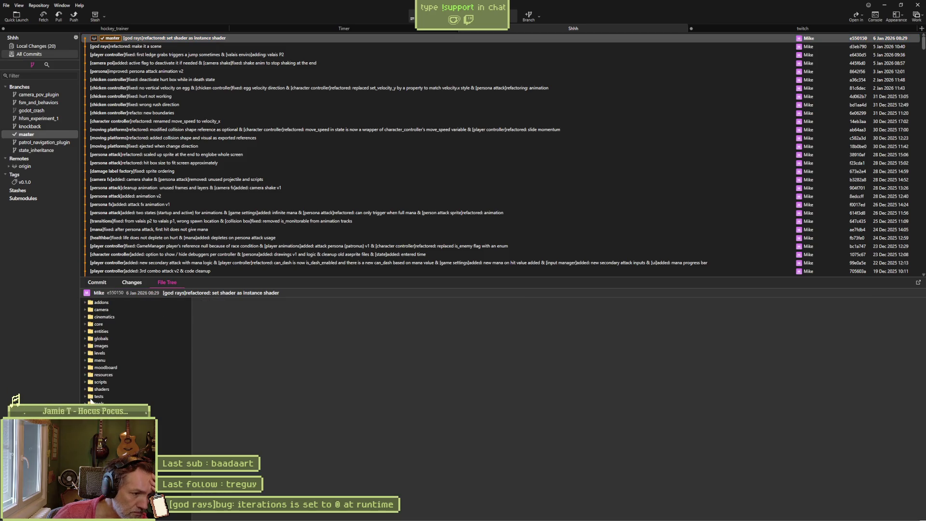
# Step: Expand levels > valais and open File History for valais_parallax_640x360.aseprite
pyautogui.click(86, 354)
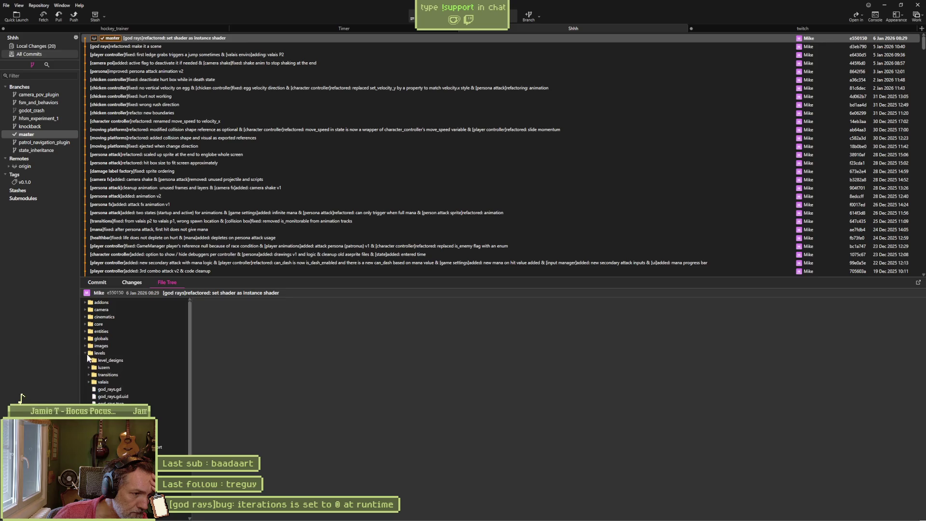
pyautogui.click(89, 382)
pyautogui.scroll(-1, 88, 382)
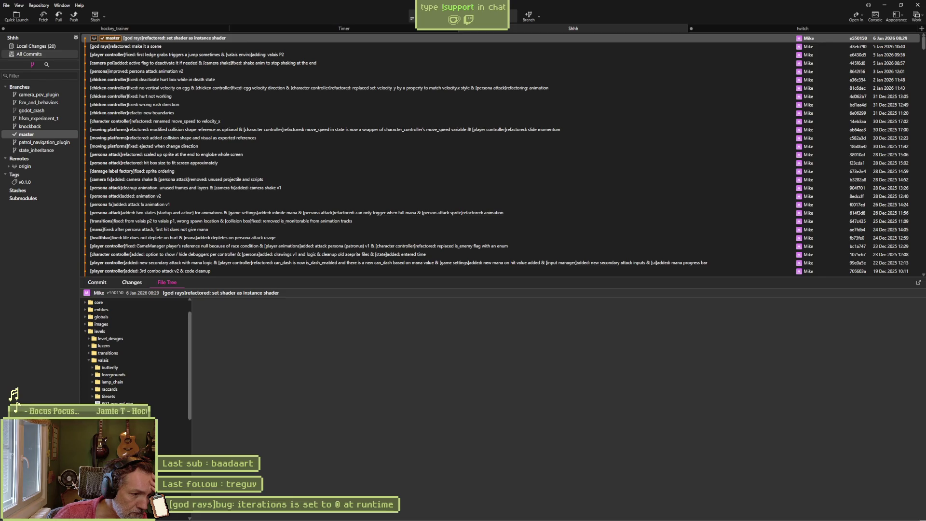
pyautogui.click(111, 424)
pyautogui.rightClick(111, 424)
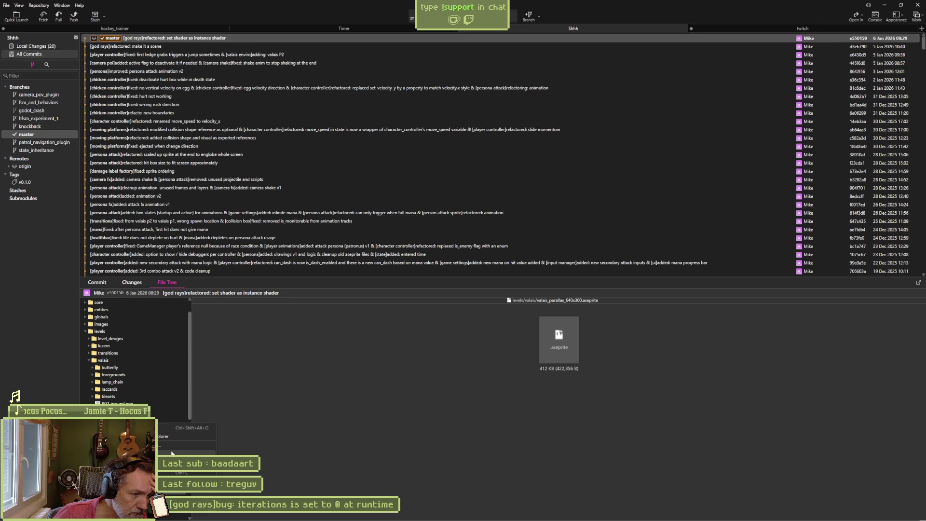
pyautogui.click(172, 453)
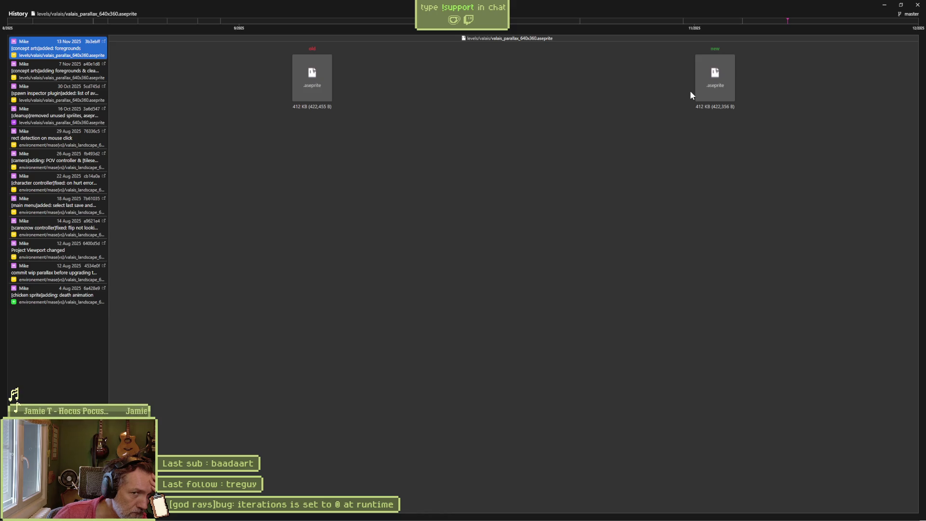
# Step: Check the 'adding foregrounds & cleanup' commit in the file's commit list, then close the blame view
pyautogui.click(918, 5)
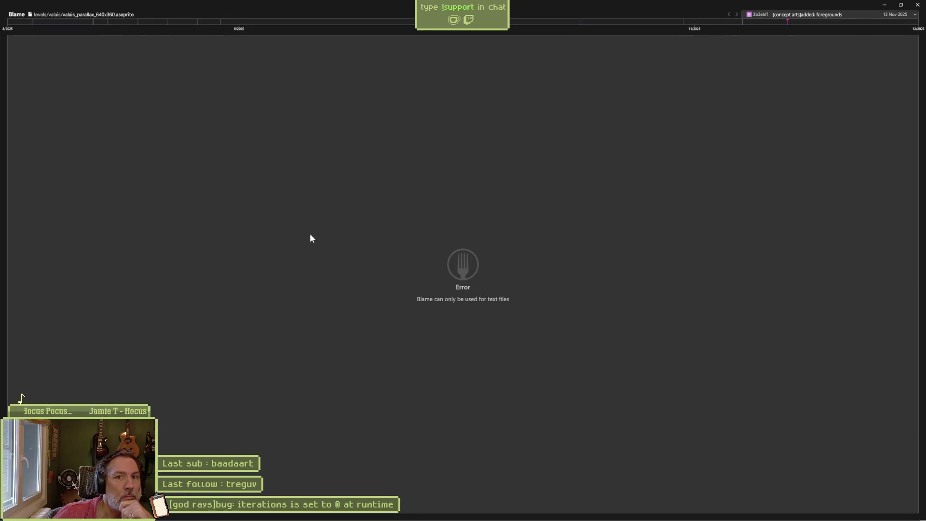
pyautogui.click(797, 15)
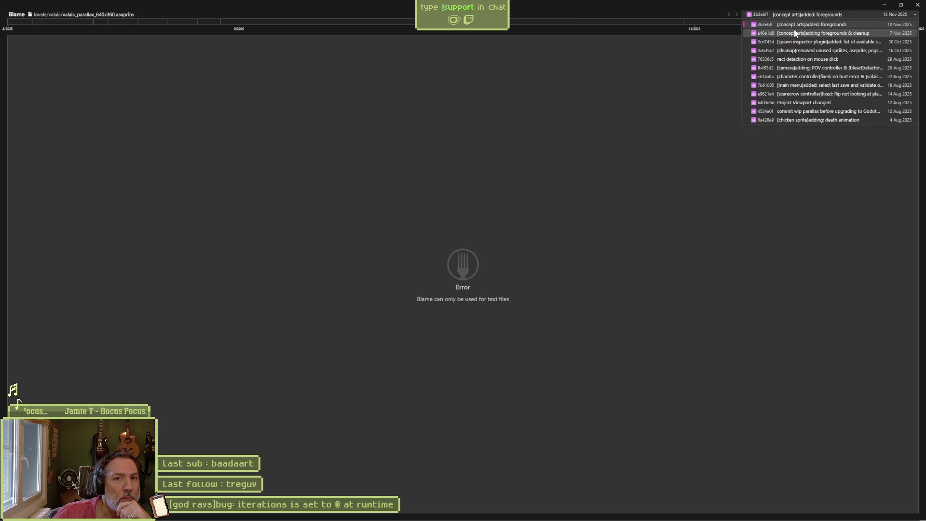
pyautogui.click(795, 31)
pyautogui.click(799, 14)
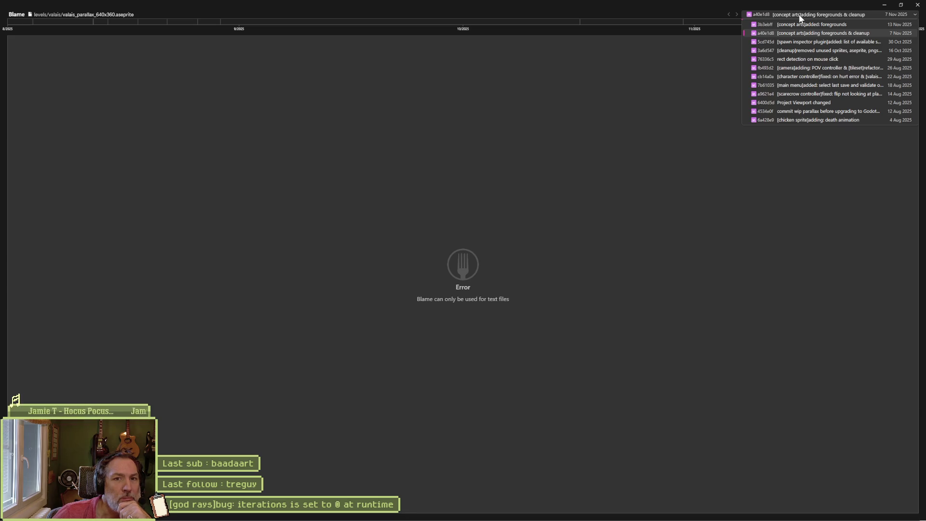
pyautogui.click(678, 72)
pyautogui.click(918, 5)
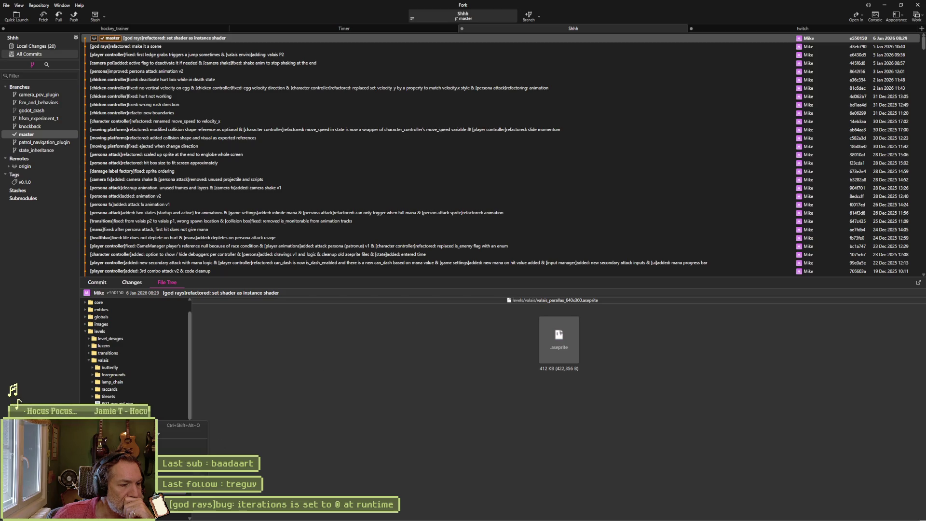
# Step: Reopen the parallax file's history, step back to the 14 Aug commit, then close it
pyautogui.hotkey('ctrl', 'shift', 'h')
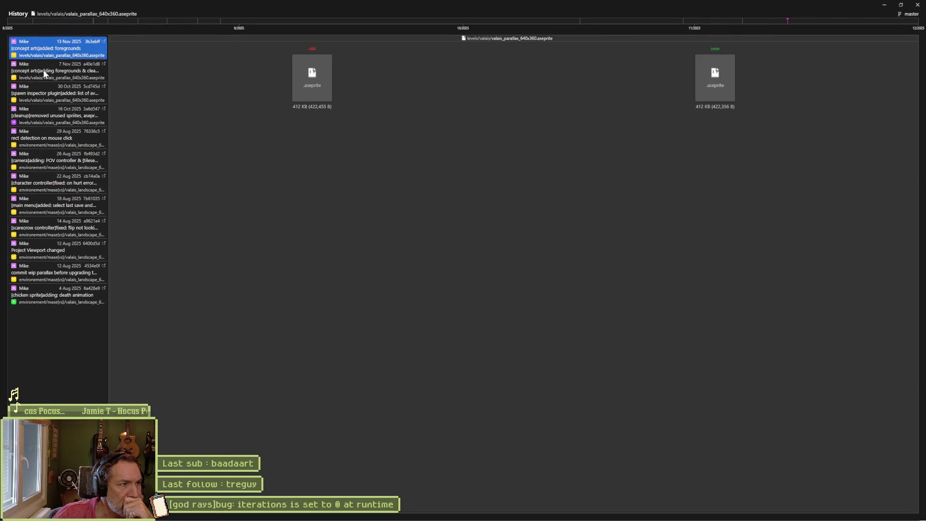
pyautogui.click(44, 73)
pyautogui.click(41, 94)
pyautogui.click(38, 130)
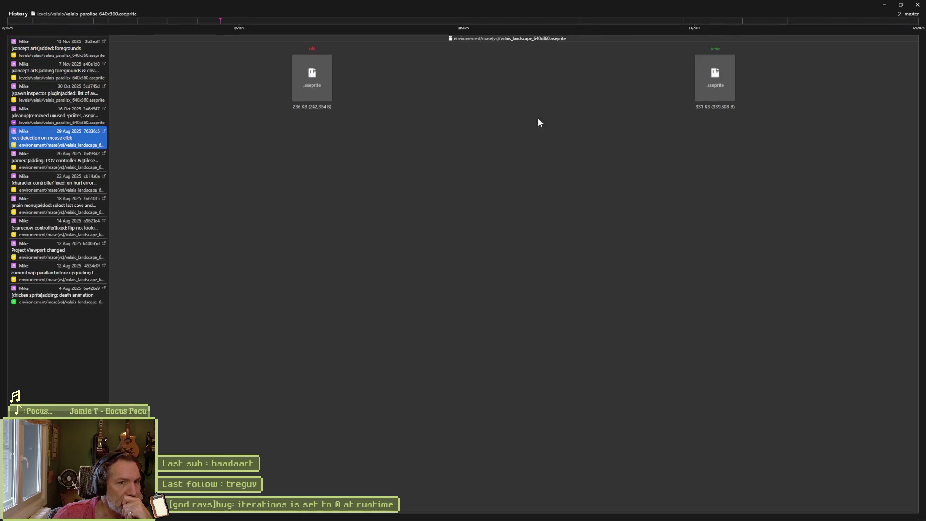
pyautogui.click(72, 162)
pyautogui.click(53, 186)
pyautogui.click(46, 206)
pyautogui.click(39, 227)
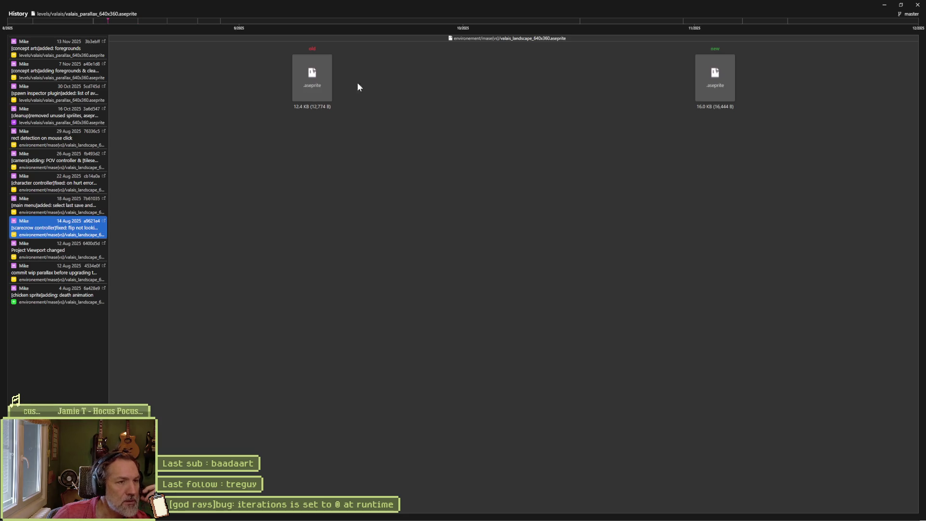
pyautogui.click(918, 5)
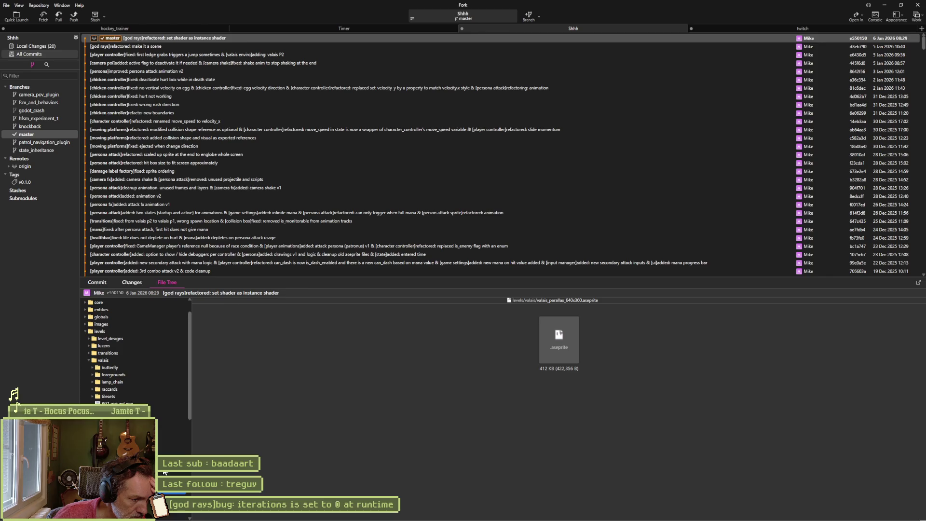
# Step: Scroll through the file tree, then Alt+Tab back to the valais parallax sprite in Aseprite
pyautogui.scroll(-2, 162, 472)
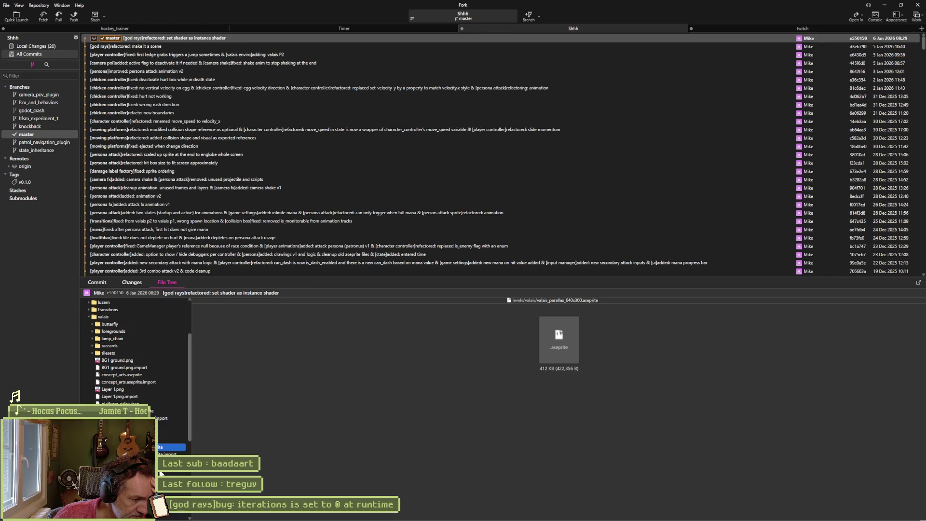
pyautogui.scroll(-2, 159, 471)
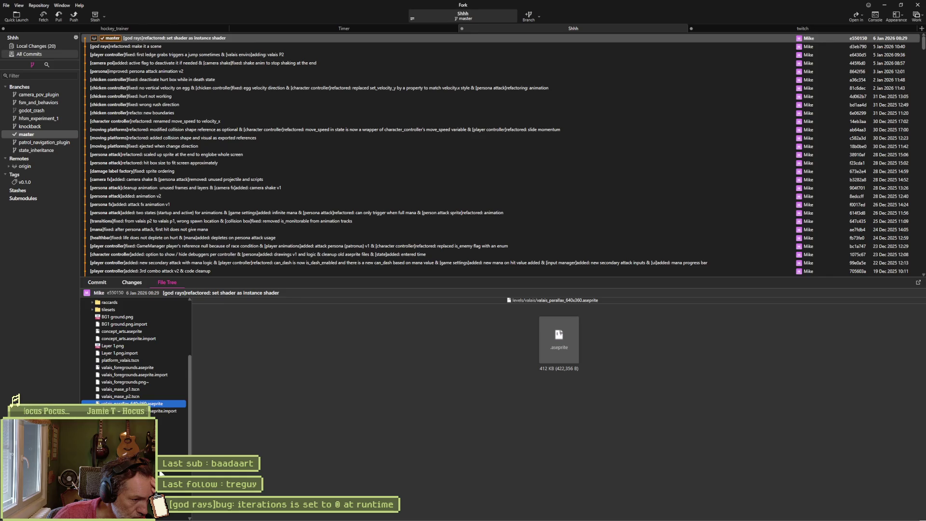
pyautogui.scroll(5, 161, 472)
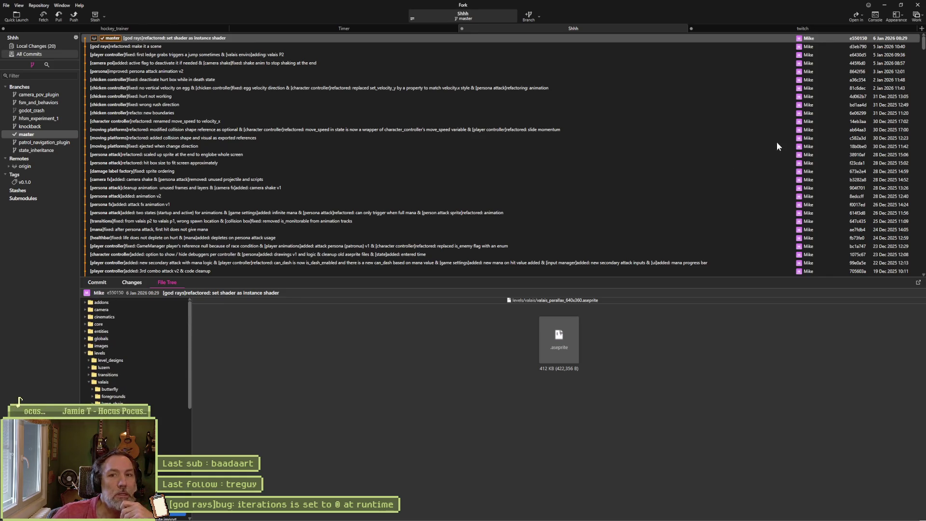
pyautogui.hotkey('alt', 'Tab')
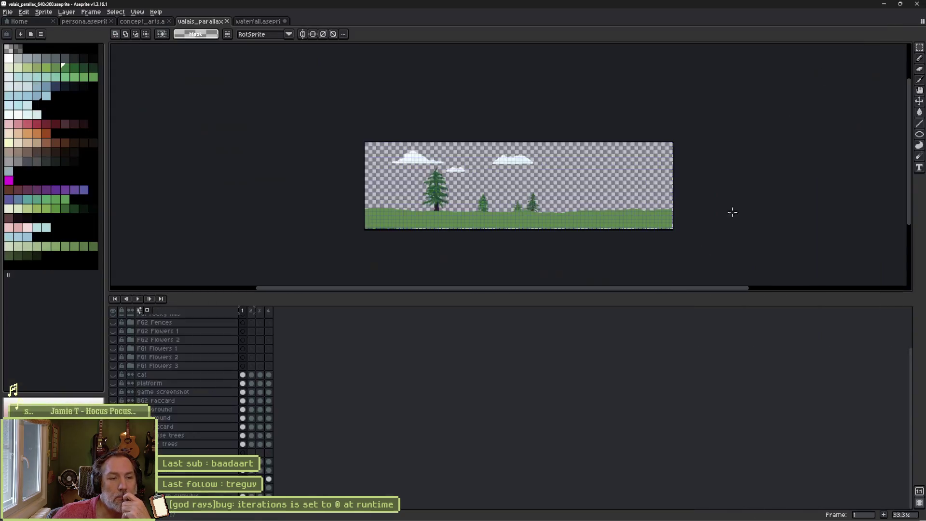
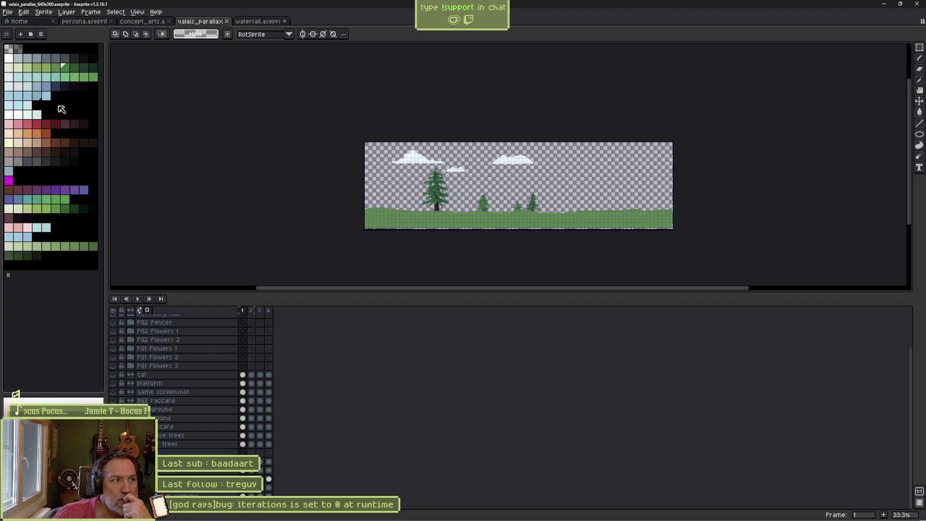
# Step: Open valais_ss_foregrounds.aseprite from the recent files, then return to the Home page
pyautogui.click(18, 23)
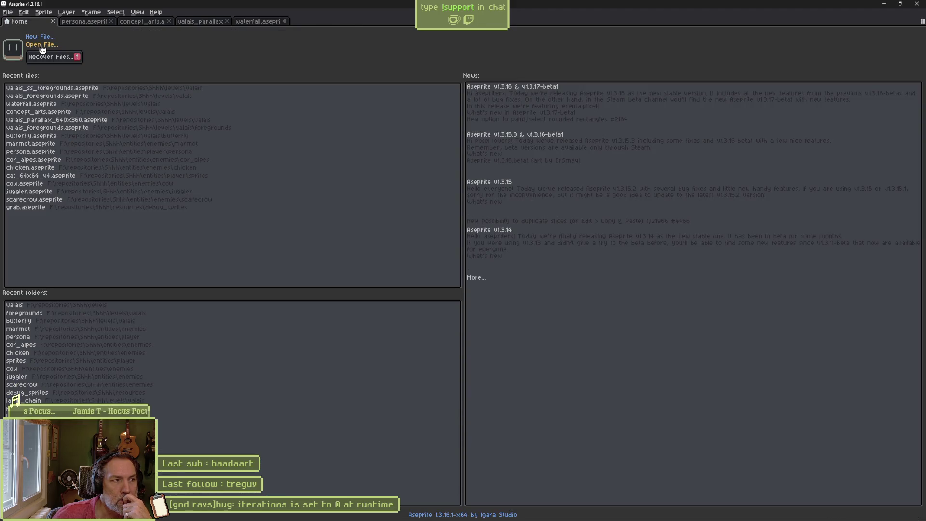
pyautogui.click(43, 88)
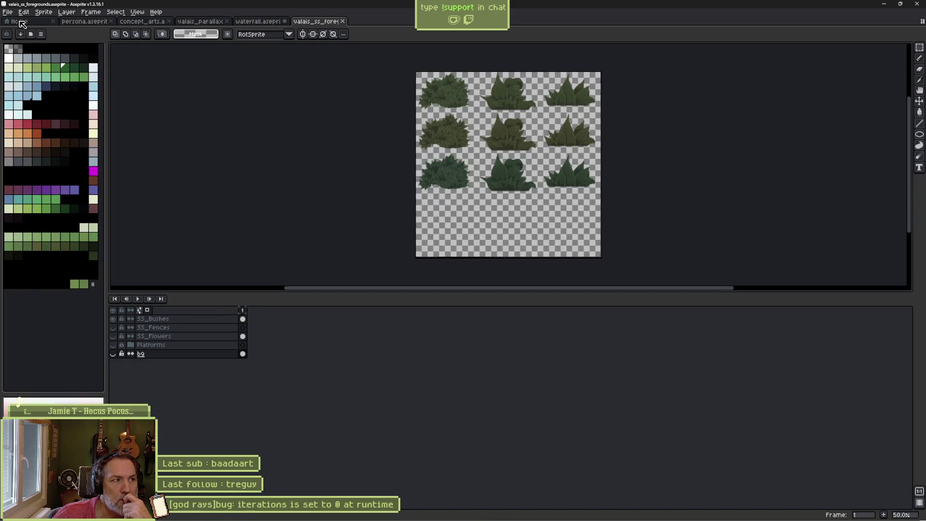
pyautogui.click(21, 22)
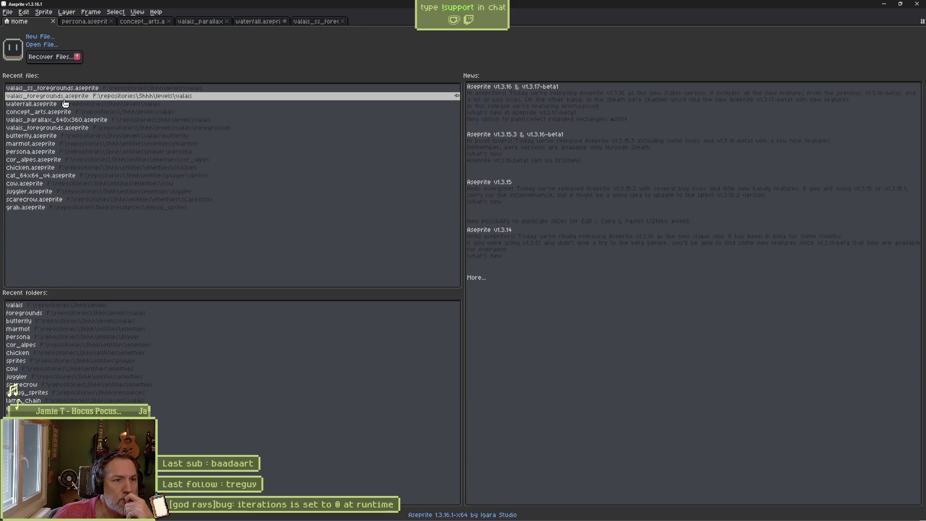
# Step: Browse the valais folder, compare the file previews, and open concept_arts.aseprite
pyautogui.click(45, 47)
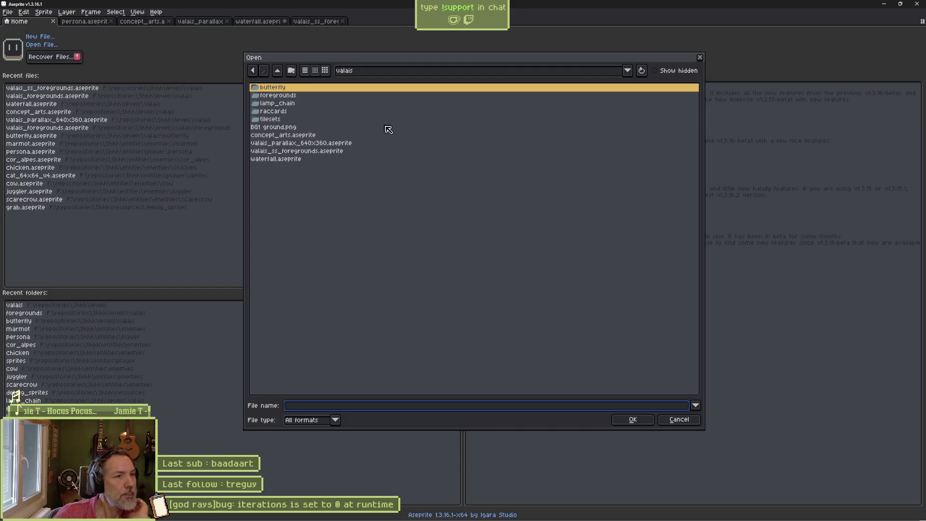
pyautogui.click(299, 128)
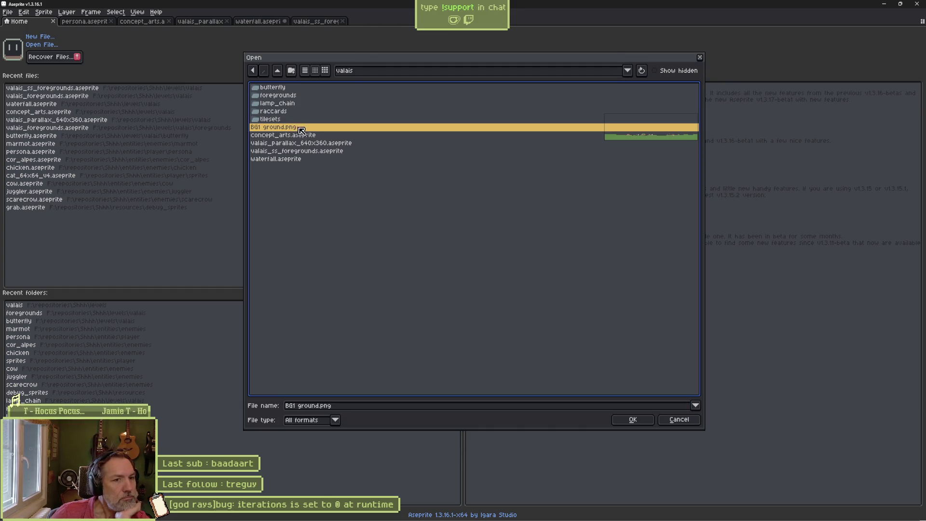
pyautogui.press('Down')
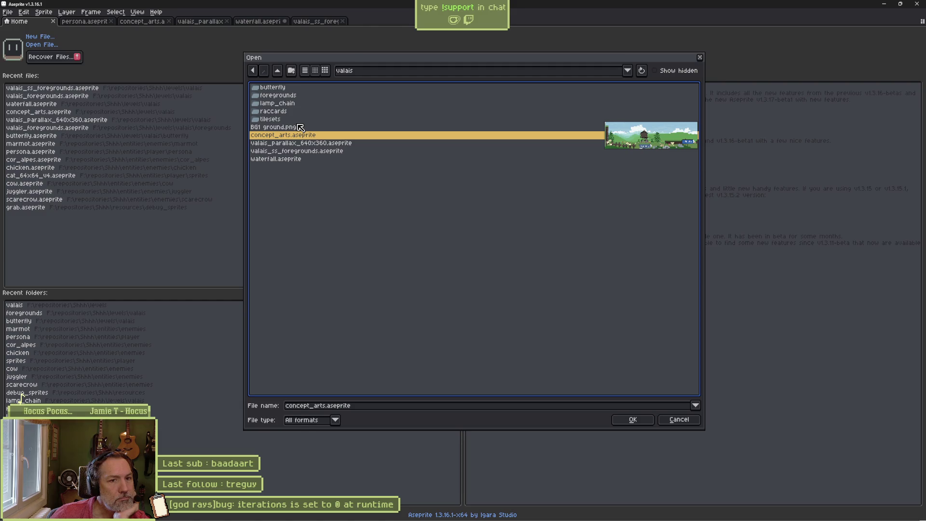
pyautogui.press('Down')
pyautogui.press('Up')
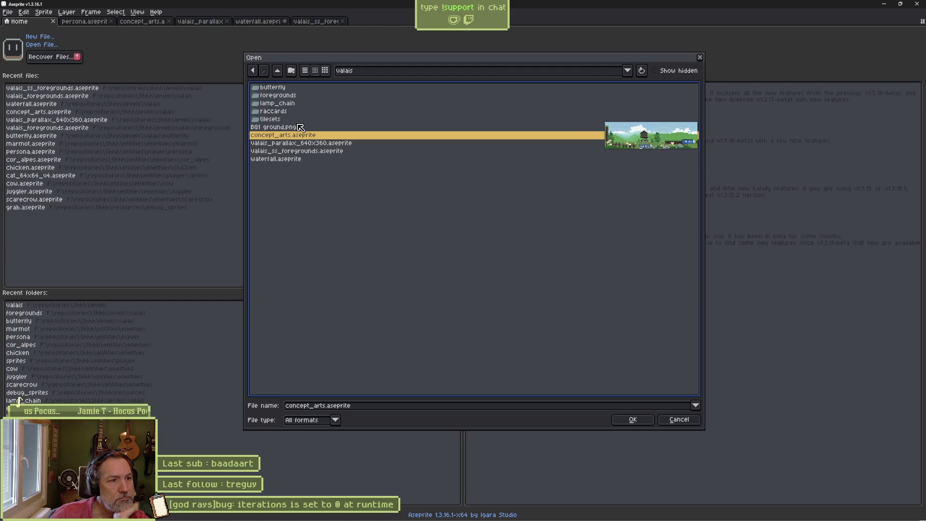
pyautogui.press('Down')
pyautogui.press('Down')
pyautogui.press('Down')
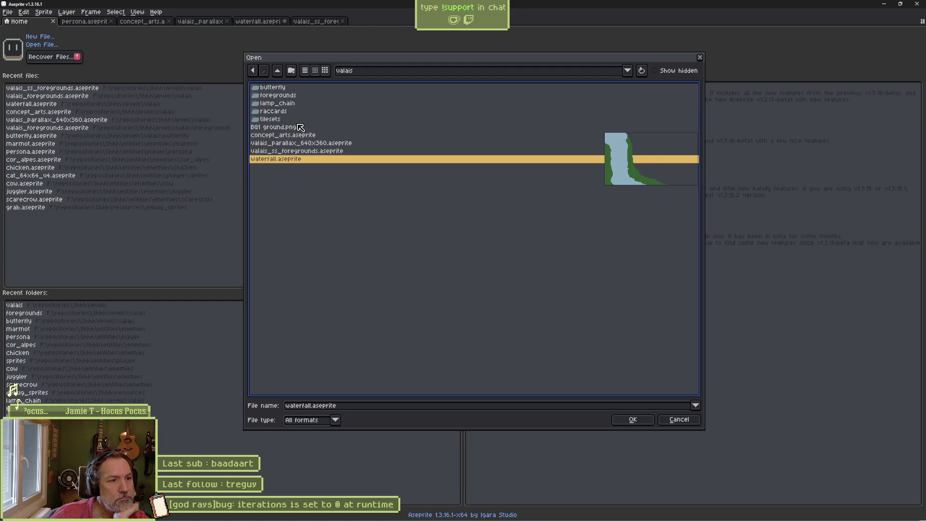
pyautogui.press('Up')
pyautogui.press('Up')
pyautogui.press('Up')
pyautogui.press('Return')
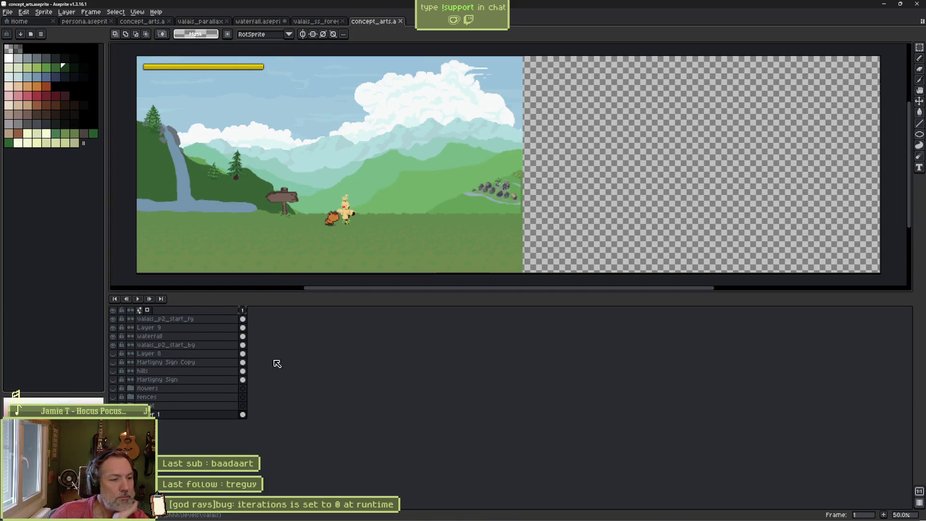
# Step: Select the valais_p2_start_bg layer and toggle its visibility off and on, then browse for a file from Home
pyautogui.press('v')
pyautogui.click(394, 170)
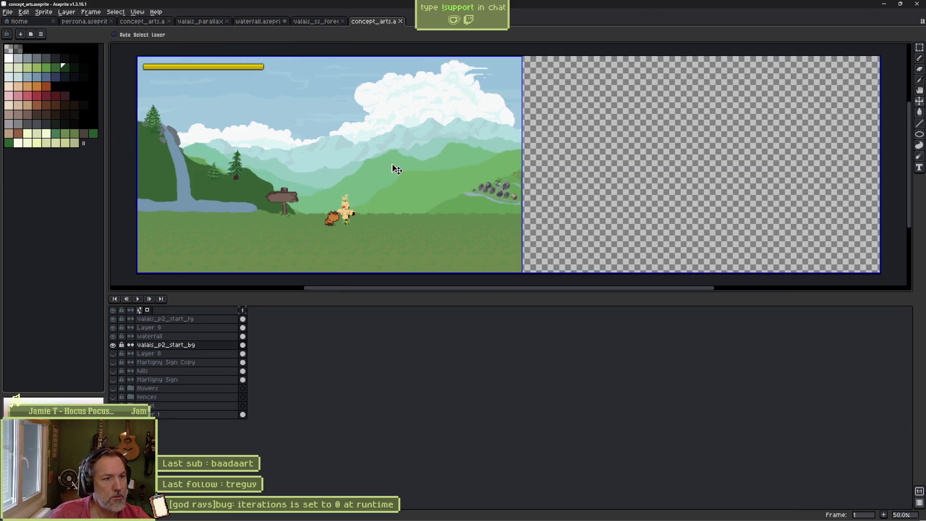
pyautogui.press('b')
pyautogui.click(113, 345)
pyautogui.click(113, 346)
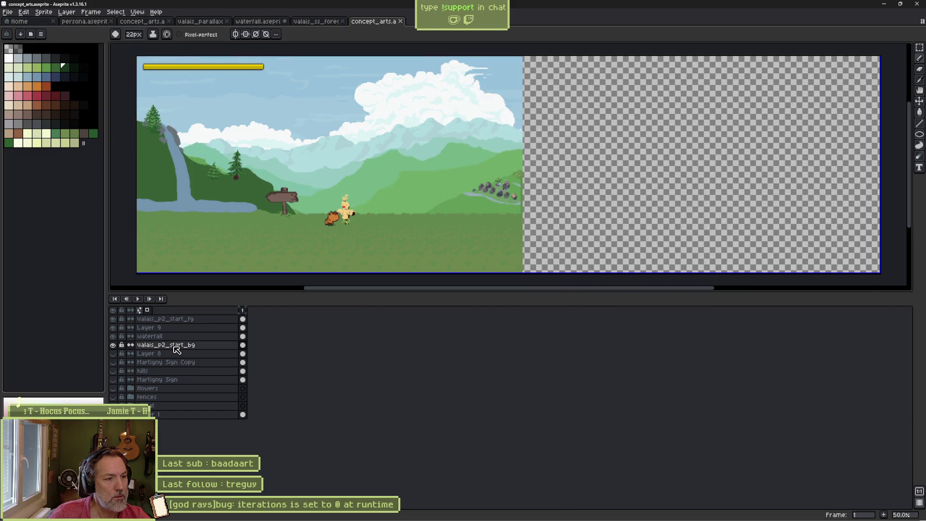
pyautogui.click(17, 23)
pyautogui.click(36, 45)
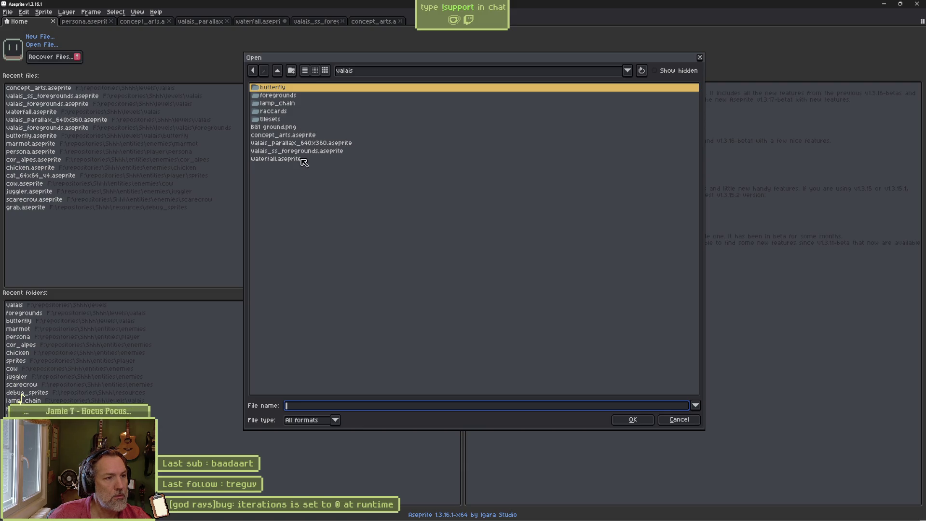
# Step: Go up to levels/level_designs, preview valais_p1.png, and cancel the dialog
pyautogui.click(278, 71)
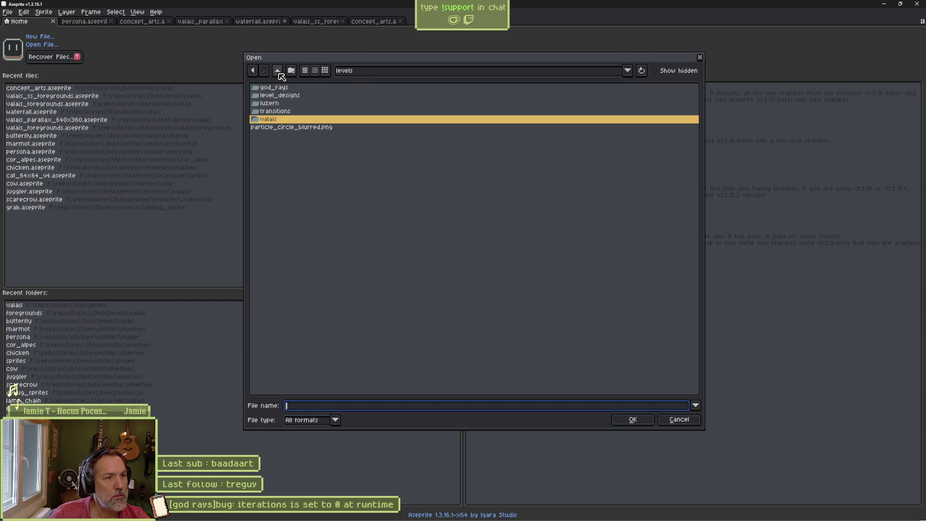
pyautogui.doubleClick(285, 95)
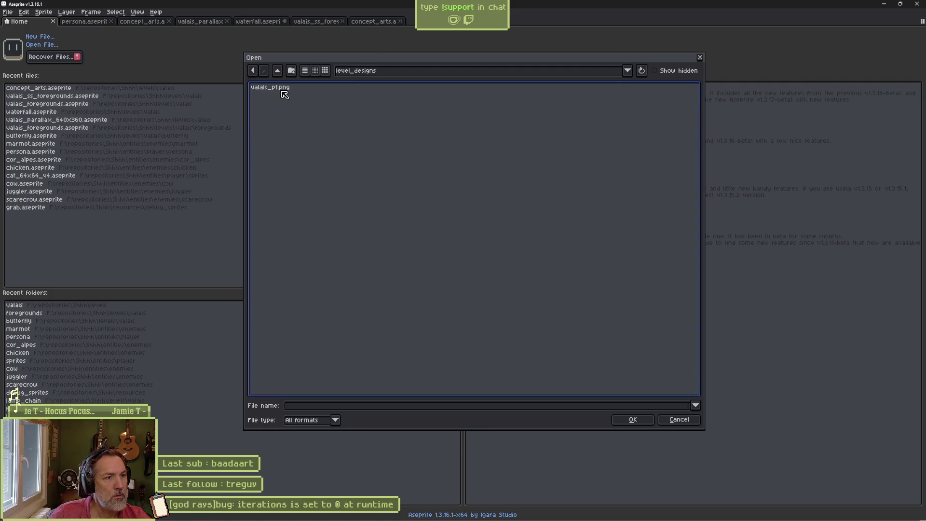
pyautogui.click(285, 95)
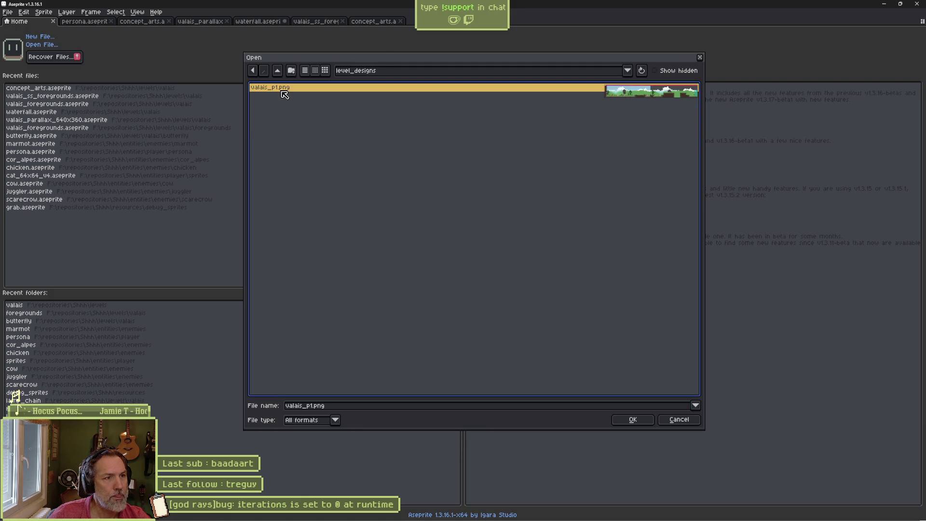
pyautogui.click(679, 419)
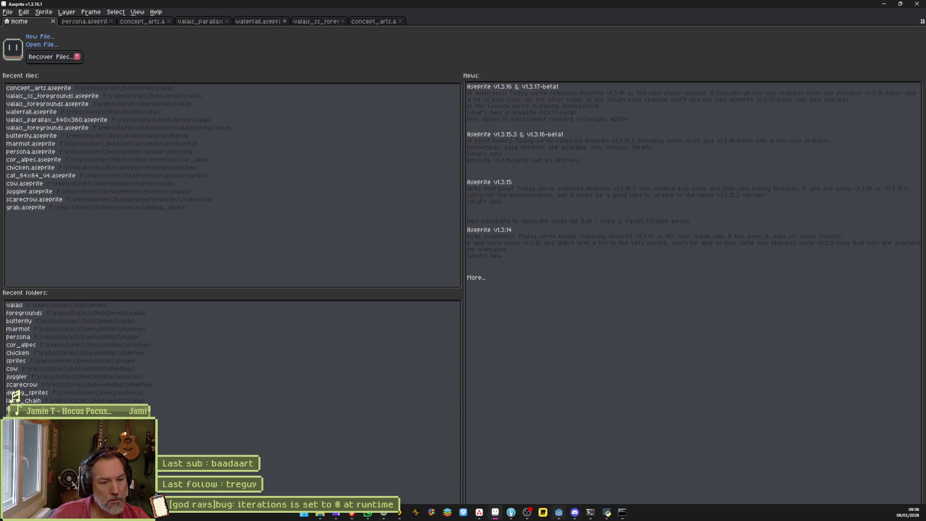
# Step: Bring Fork to the front and view the Shhh repository's local changes
pyautogui.moveTo(512, 515)
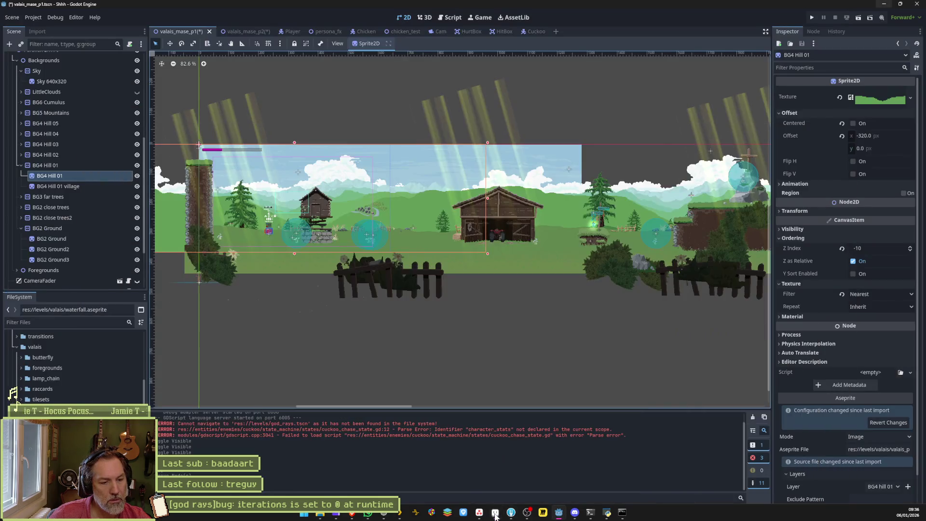
pyautogui.click(495, 515)
pyautogui.click(496, 515)
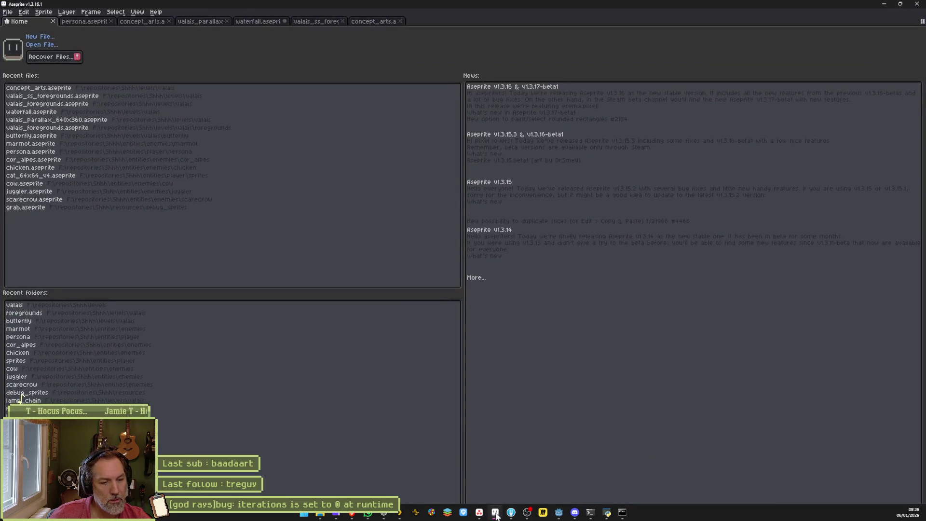
pyautogui.click(512, 513)
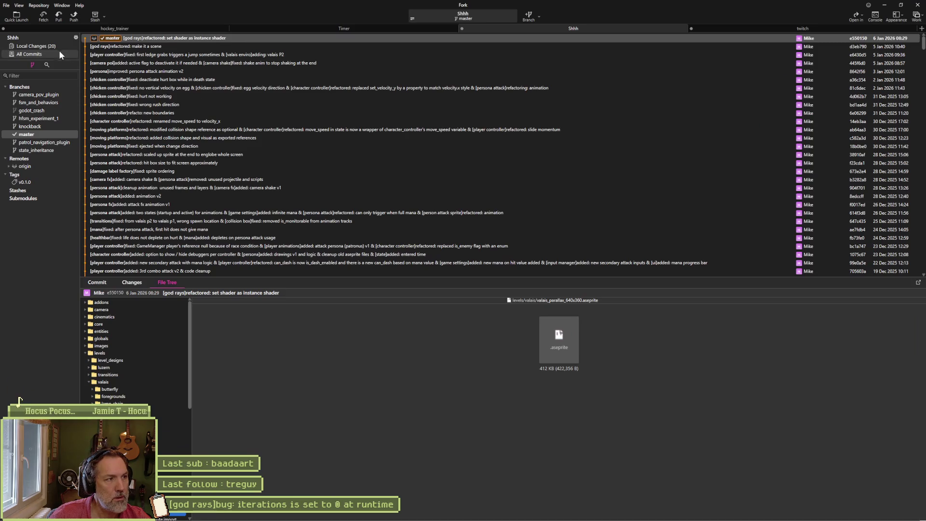
pyautogui.click(54, 48)
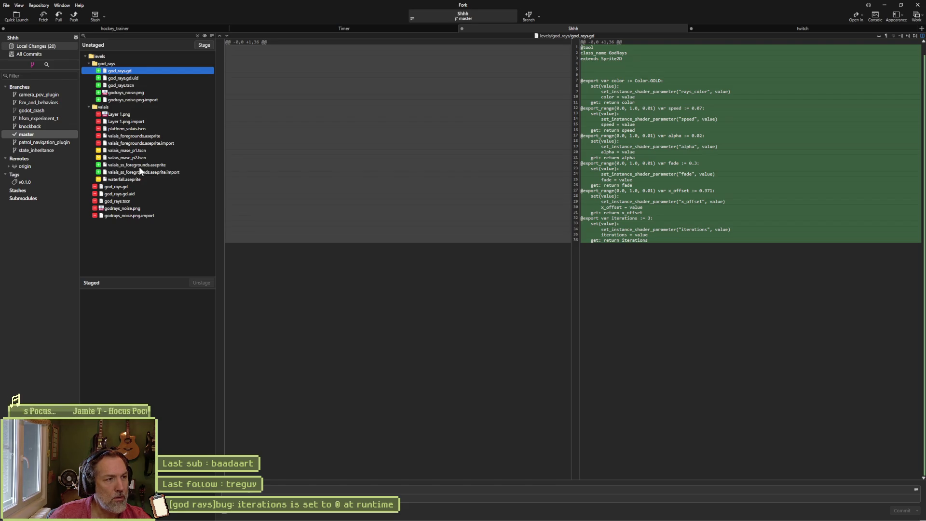
# Step: Stage all 14 files and commit them with the note 'files, layers, godot's unsued files'
pyautogui.click(204, 45)
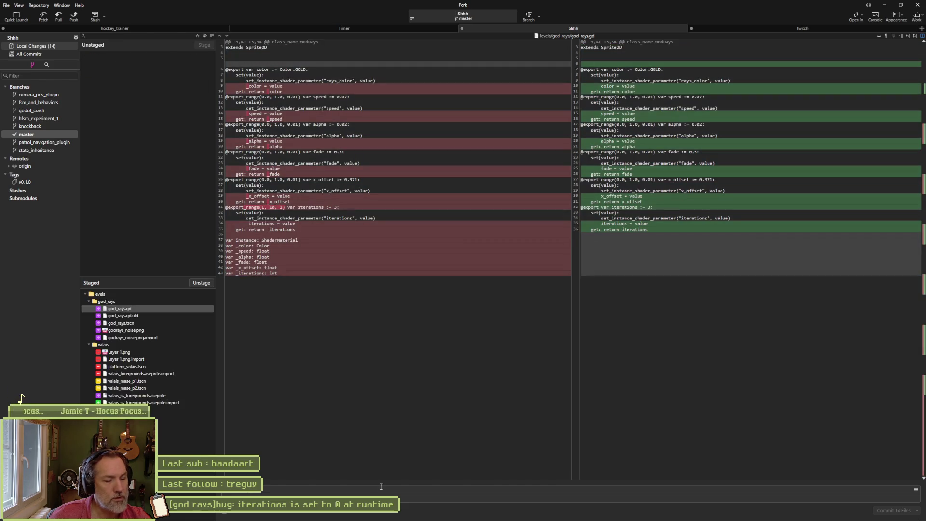
pyautogui.hotkey('ctrl', 'v')
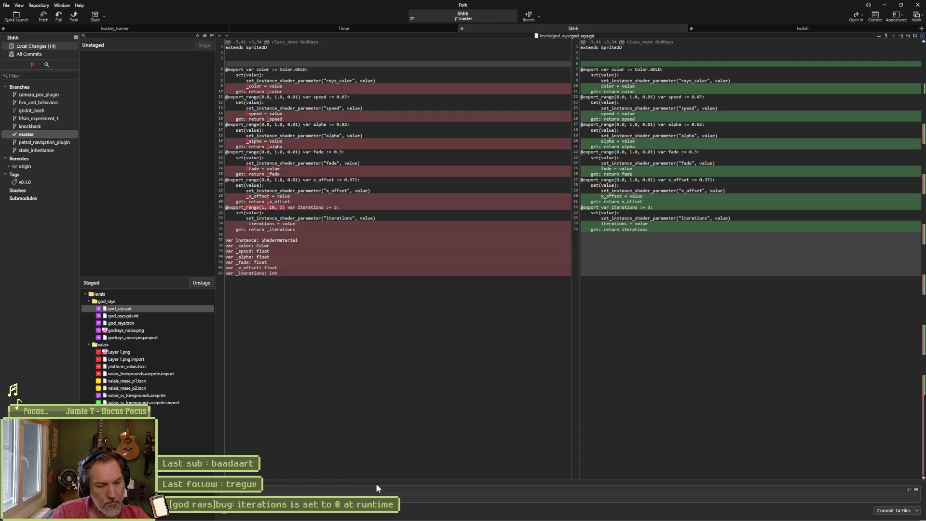
pyautogui.write('files,')
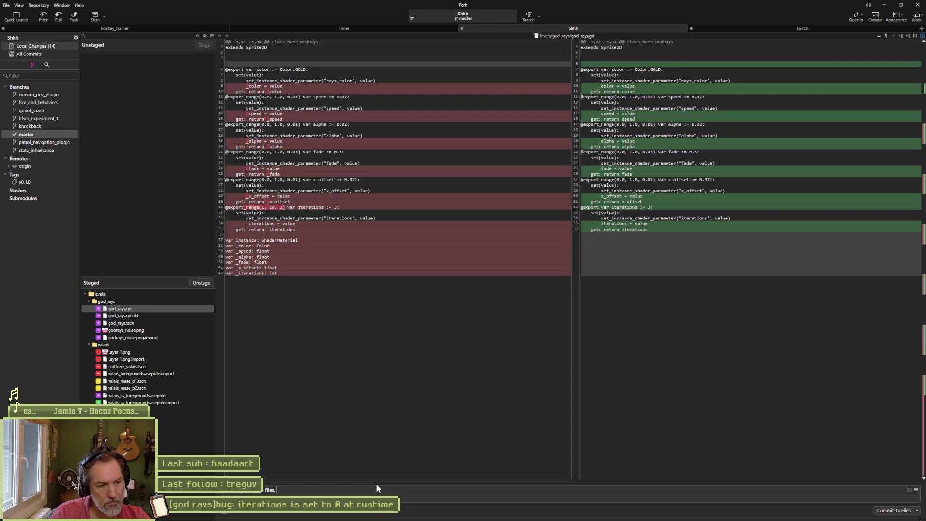
pyautogui.write(' layers, godot')
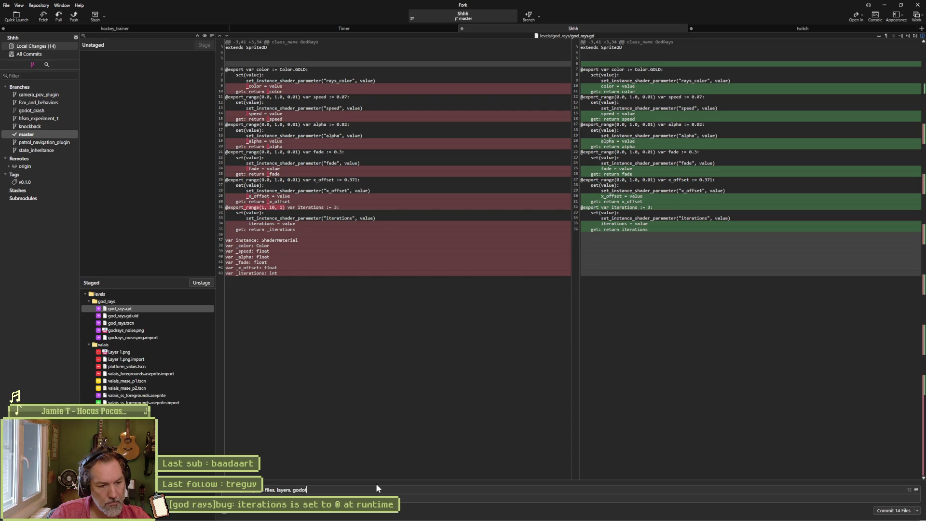
pyautogui.write("'s")
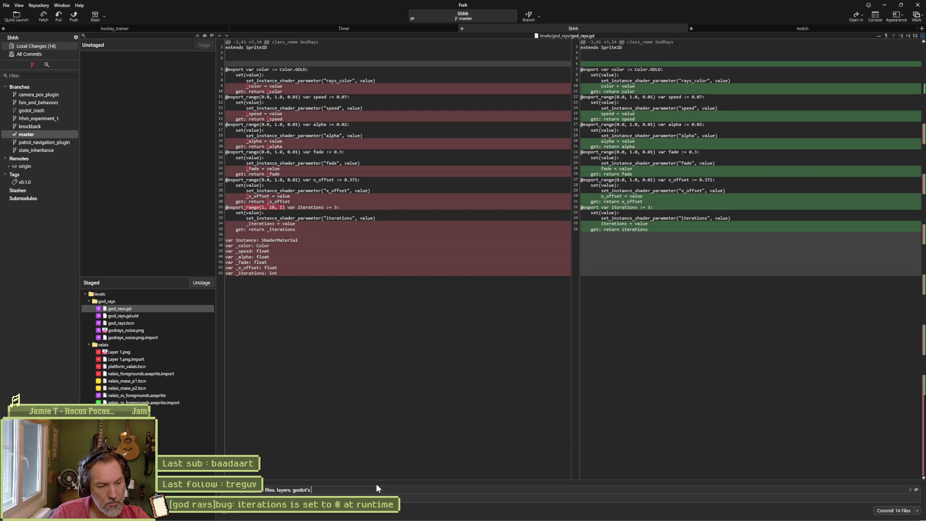
pyautogui.write(' unsued files')
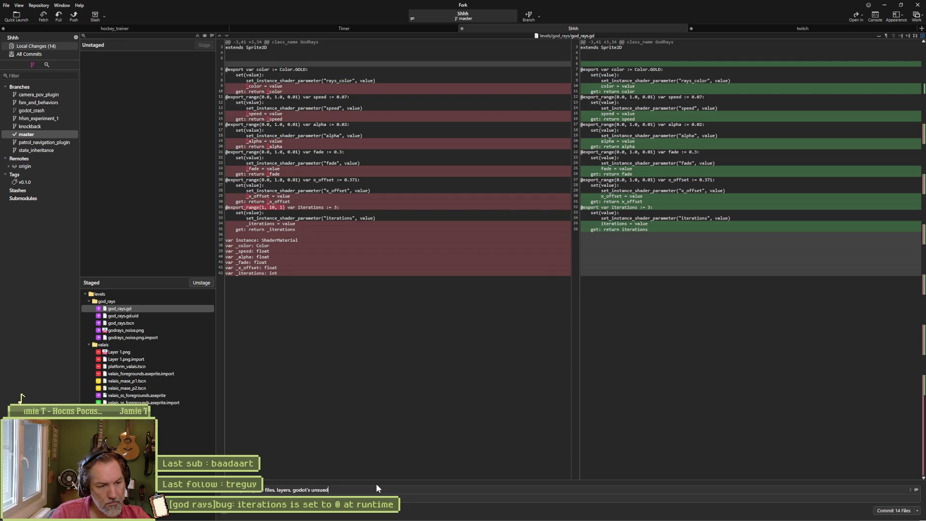
pyautogui.click(892, 510)
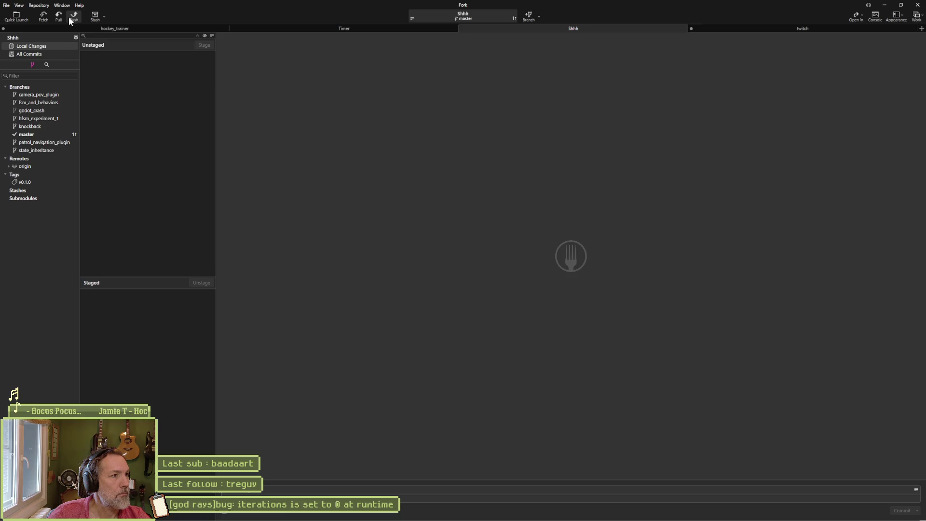
# Step: Push master to origin and switch over to the Godot editor
pyautogui.click(69, 18)
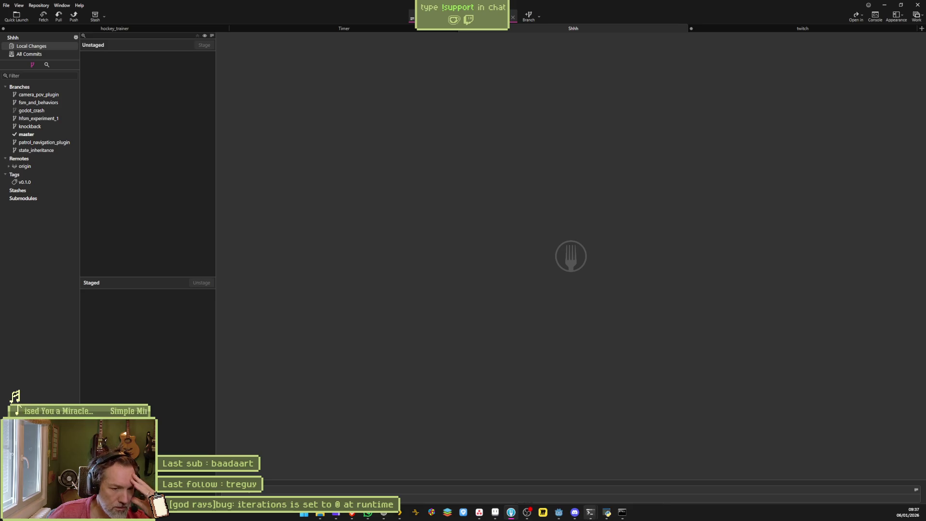
pyautogui.moveTo(574, 512)
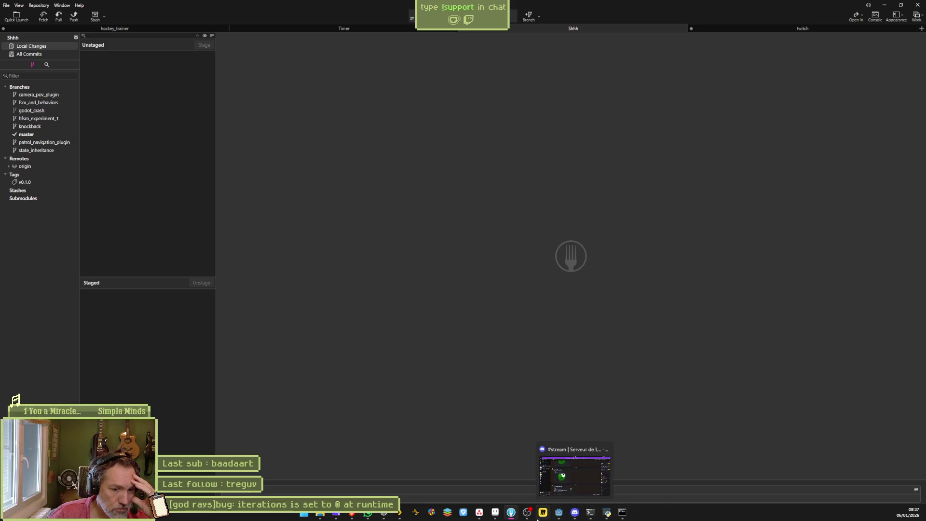
pyautogui.click(559, 513)
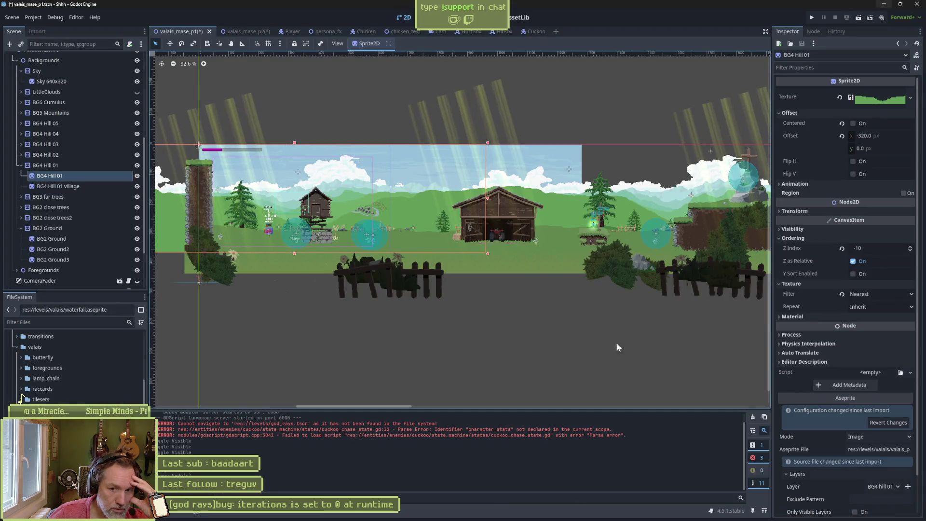
# Step: Reimport the BG4 Hill 01 sprite from its Aseprite file and check which source file feeds it
pyautogui.scroll(-2, 852, 480)
pyautogui.click(845, 507)
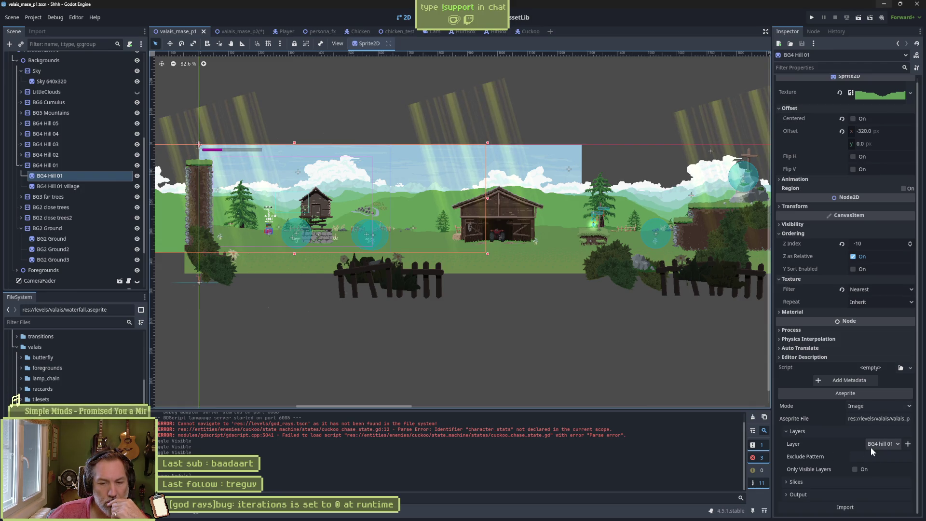
pyautogui.click(893, 419)
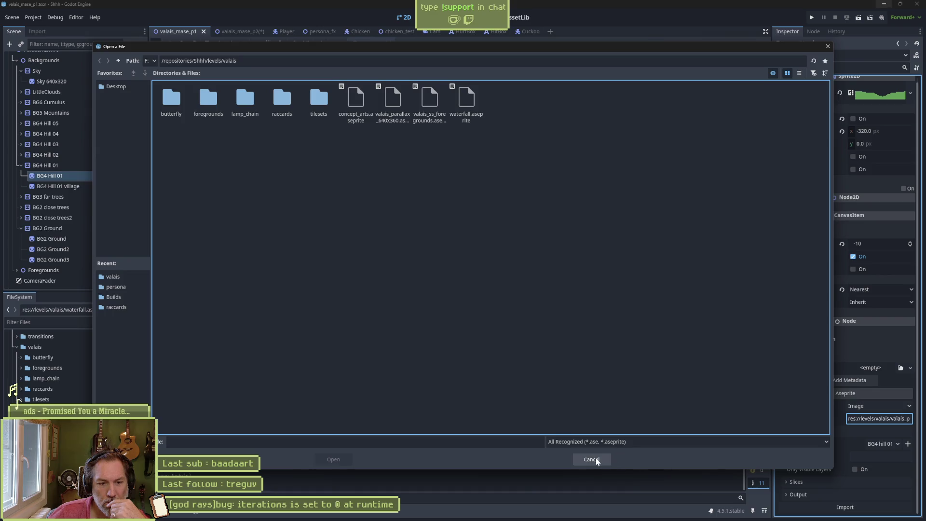
pyautogui.press('Escape')
# Step: Confirm the imported layer stays BG4 Hill 01, then bring Aseprite forward in a smaller window
pyautogui.click(881, 445)
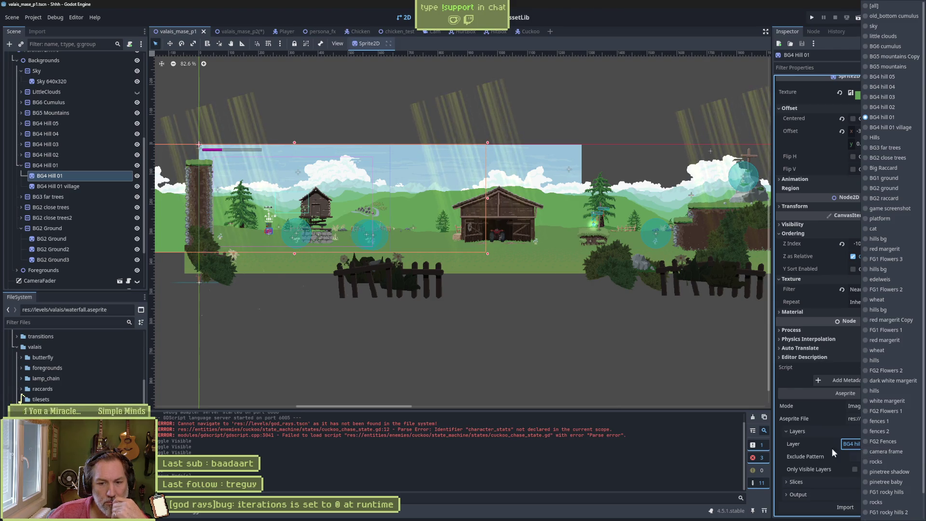
pyautogui.click(810, 445)
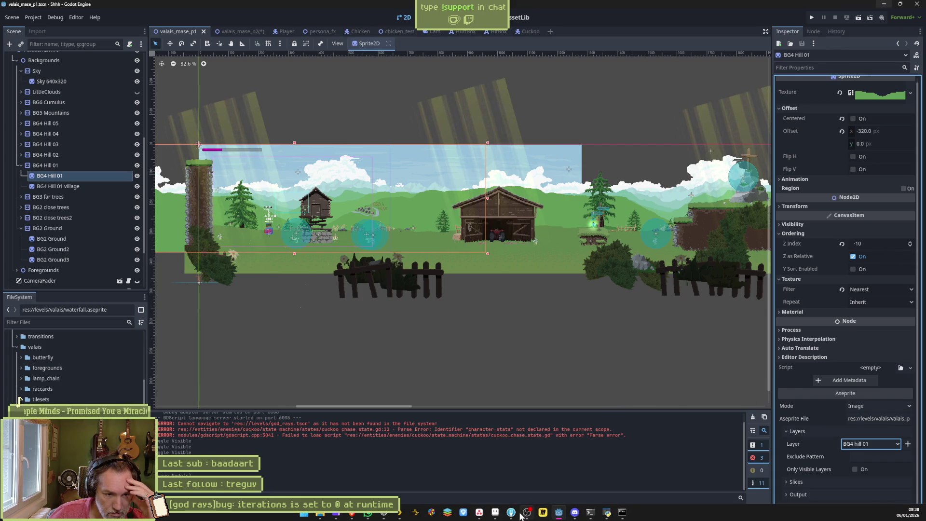
pyautogui.click(499, 516)
pyautogui.moveTo(702, 7)
pyautogui.mouseDown()
pyautogui.moveTo(552, 121)
pyautogui.moveTo(528, 70)
pyautogui.mouseUp()
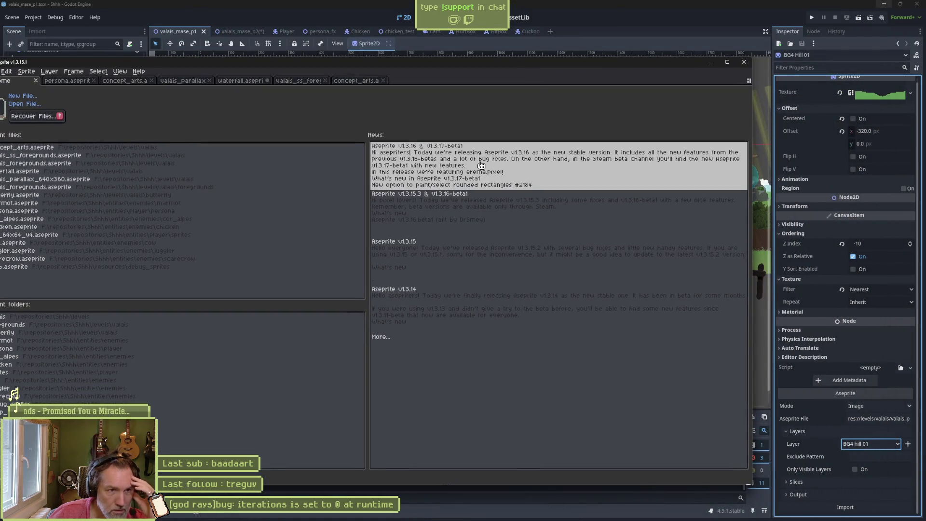
# Step: Open valais_parallax_640x360.aseprite from the Shhh/levels/valais folder
pyautogui.moveTo(144, 62); pyautogui.dragTo(173, 39)
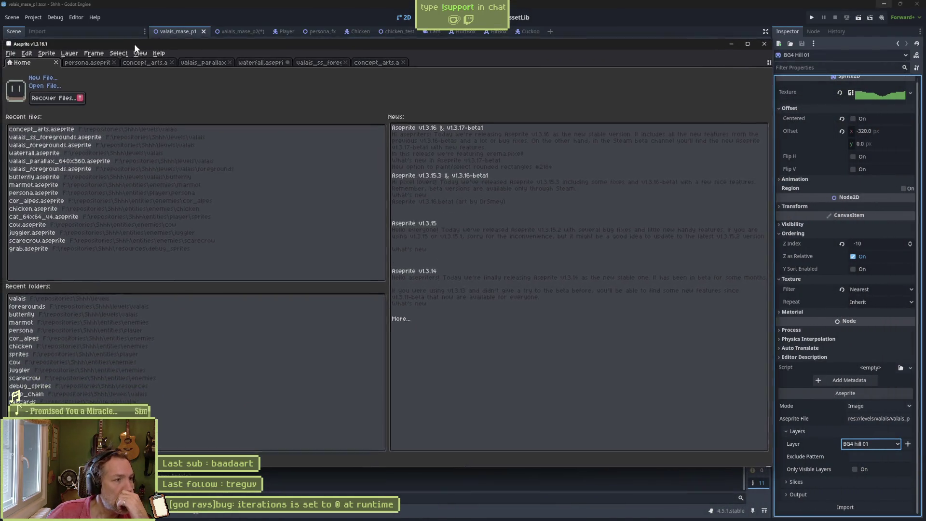
pyautogui.click(73, 83)
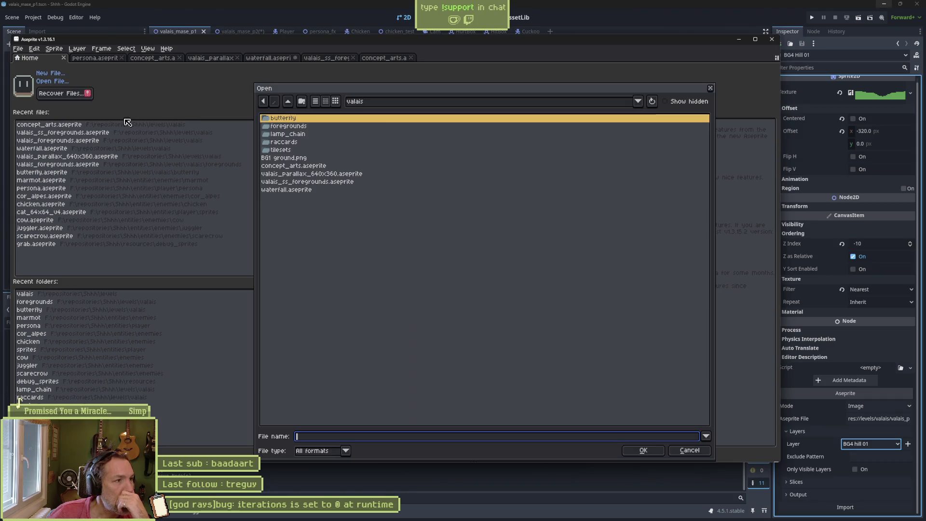
pyautogui.click(291, 103)
pyautogui.click(290, 102)
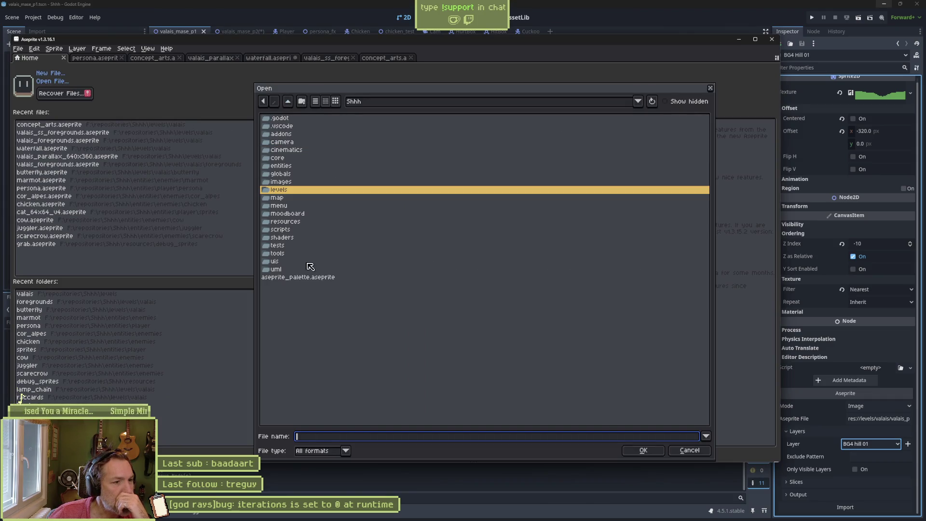
pyautogui.doubleClick(270, 190)
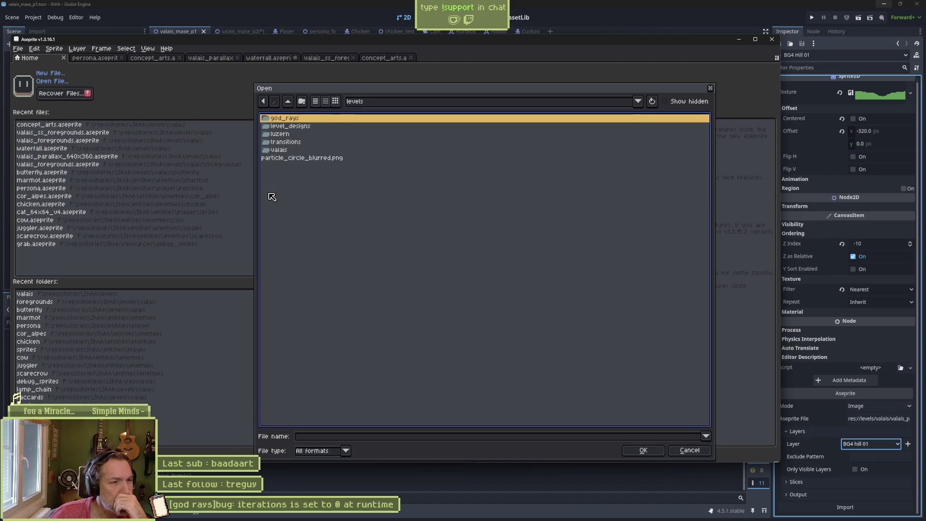
pyautogui.doubleClick(280, 151)
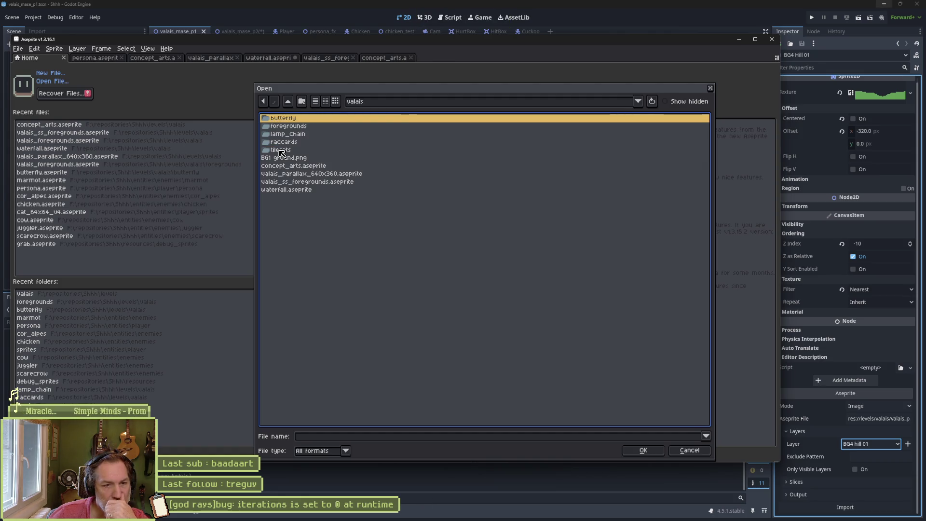
pyautogui.click(314, 175)
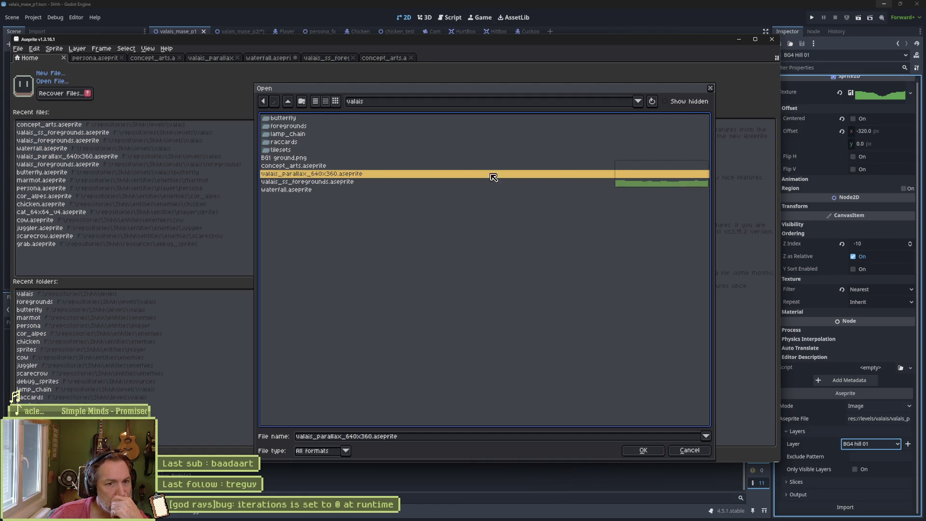
pyautogui.click(643, 450)
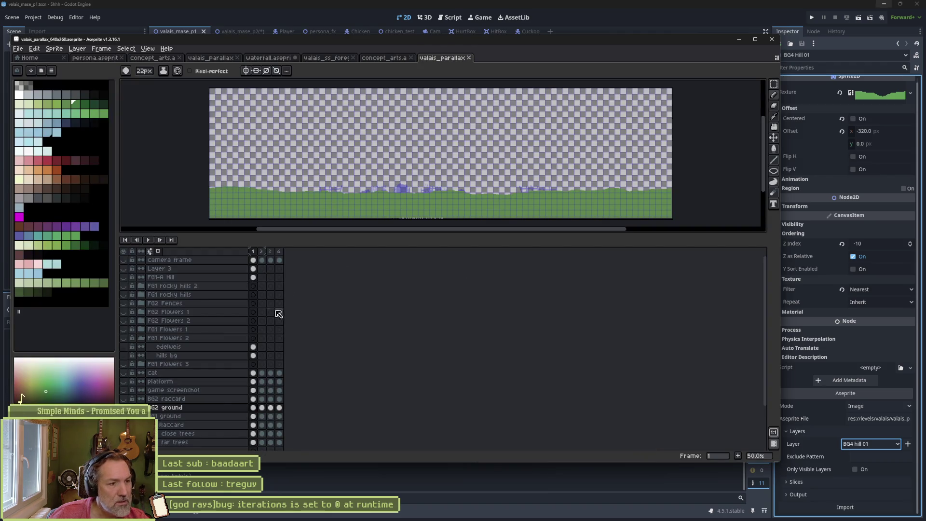
# Step: Check frames 1 and 2, preview Layer 3, FG1-A Hill and rocky hill layers, leaving FG2 Fences shown
pyautogui.click(262, 251)
pyautogui.click(253, 251)
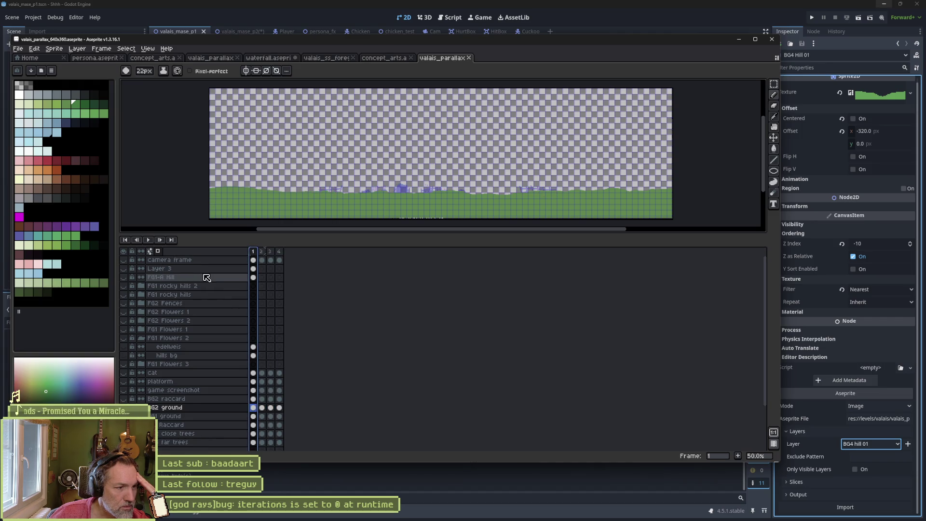
pyautogui.click(128, 269)
pyautogui.click(130, 270)
pyautogui.click(129, 269)
pyautogui.click(127, 270)
pyautogui.click(124, 278)
pyautogui.click(124, 286)
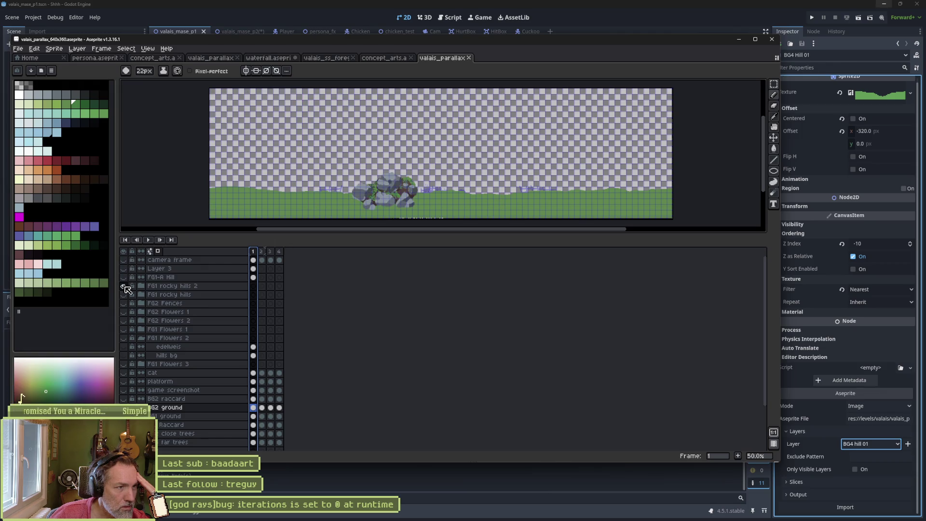
pyautogui.click(124, 286)
pyautogui.click(124, 295)
pyautogui.click(124, 295)
pyautogui.click(123, 303)
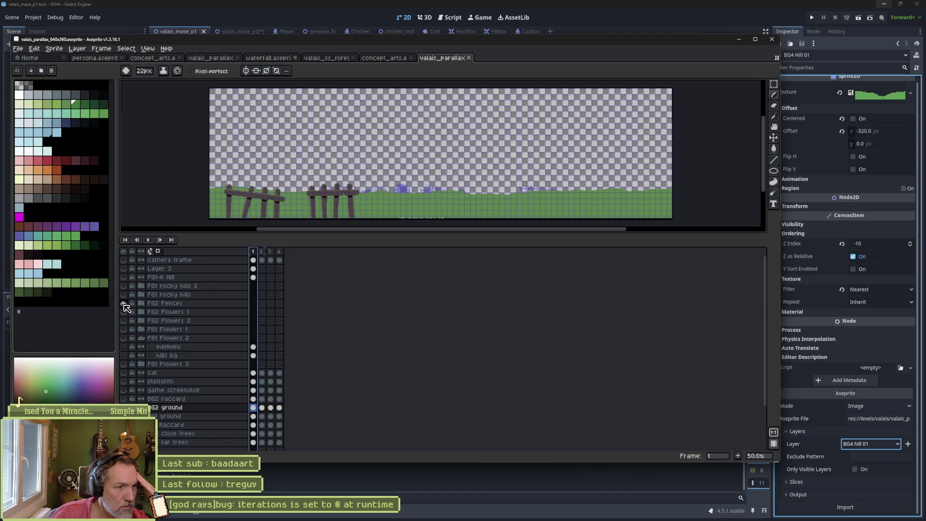
# Step: Briefly preview the FG1 flower layers, the game screenshot and the raccard house layer
pyautogui.click(125, 312)
pyautogui.click(124, 312)
pyautogui.click(125, 321)
pyautogui.click(124, 320)
pyautogui.click(124, 330)
pyautogui.click(125, 330)
pyautogui.click(124, 338)
pyautogui.click(124, 338)
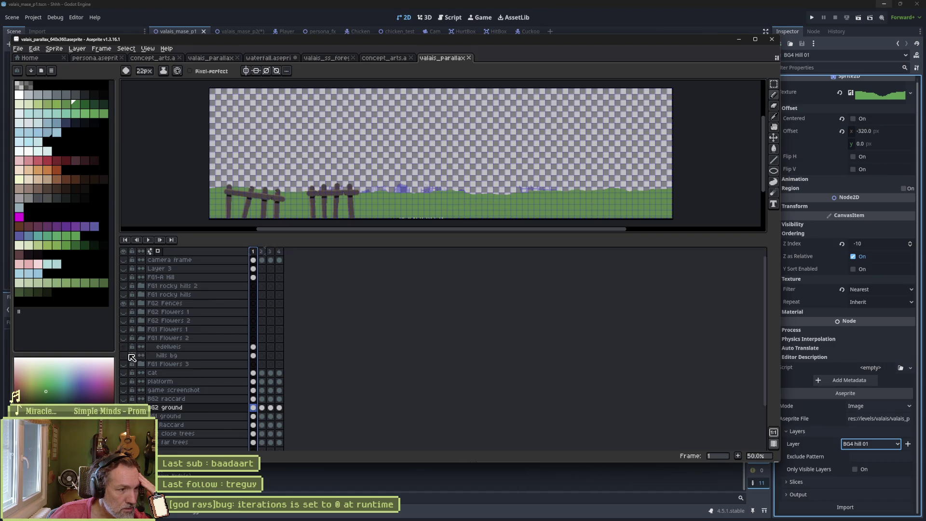
pyautogui.click(125, 365)
pyautogui.click(125, 365)
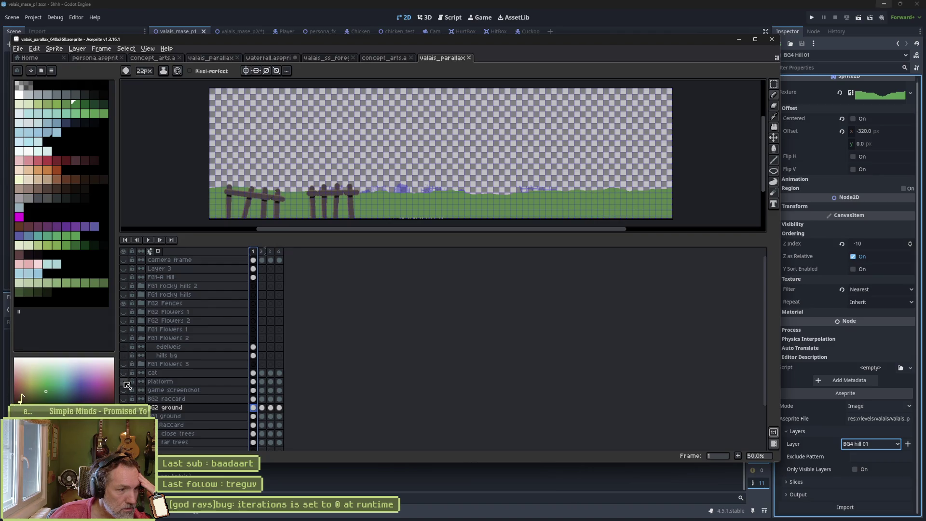
pyautogui.click(124, 390)
pyautogui.click(124, 391)
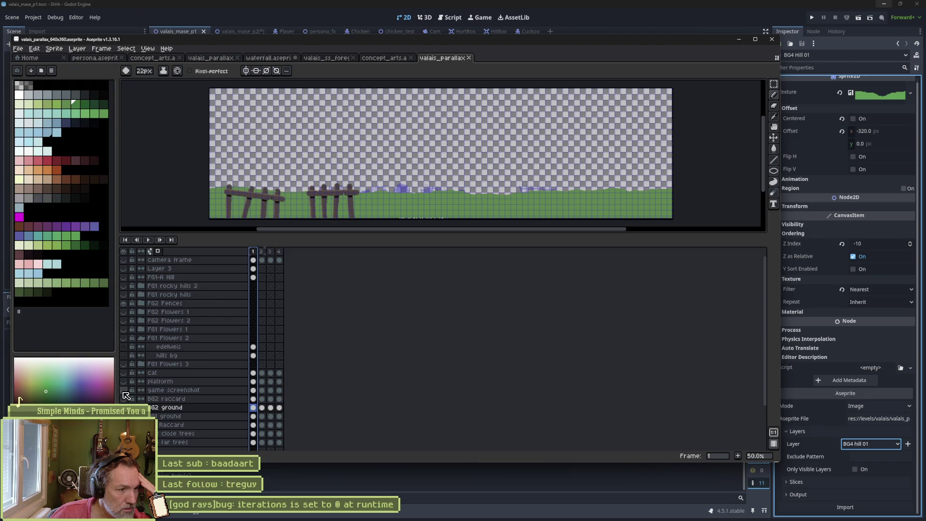
pyautogui.click(127, 399)
pyautogui.click(126, 400)
# Step: Preview the BG1 ground, raccard, tree, blue mountain and cloud layers, ending on frame 2
pyautogui.scroll(-3, 170, 411)
pyautogui.scroll(-1, 170, 411)
pyautogui.click(123, 359)
pyautogui.click(126, 384)
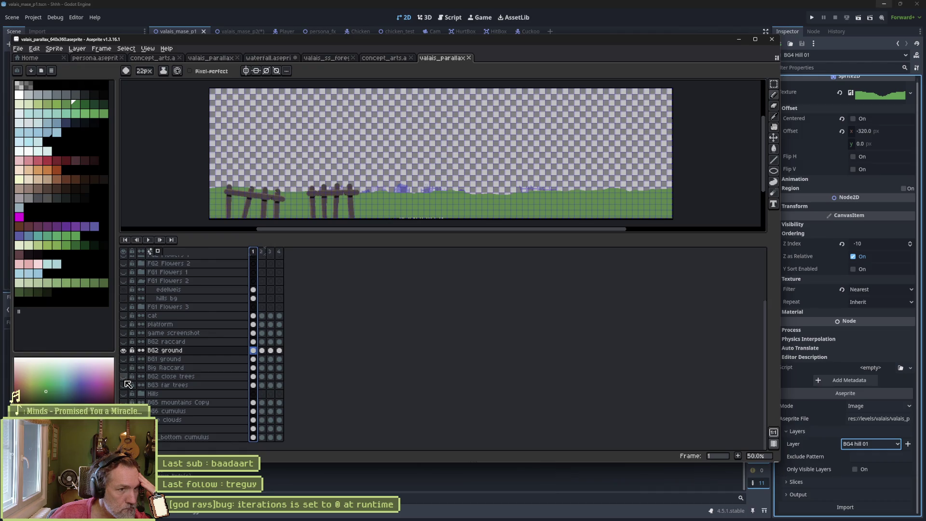
pyautogui.click(128, 387)
pyautogui.click(128, 390)
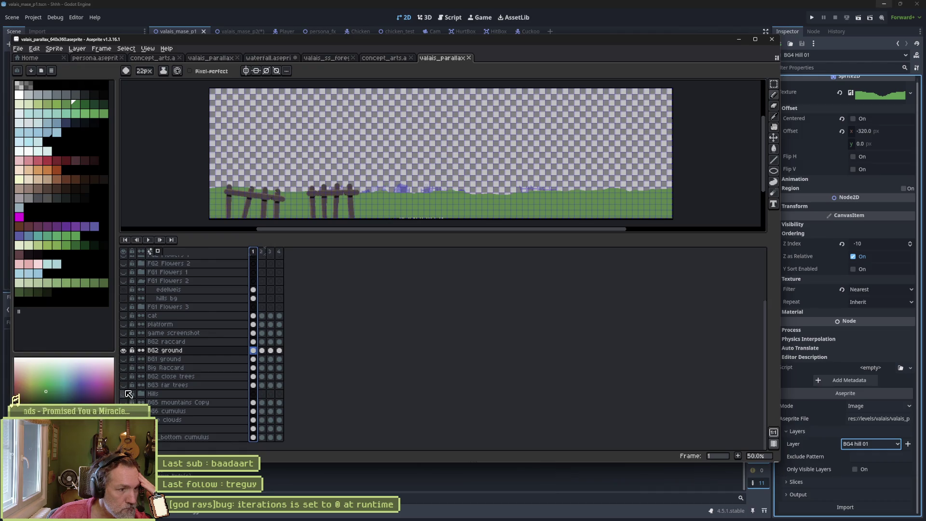
pyautogui.click(127, 396)
pyautogui.click(127, 400)
pyautogui.click(126, 403)
pyautogui.click(127, 403)
pyautogui.click(126, 411)
pyautogui.click(127, 411)
pyautogui.click(127, 420)
pyautogui.click(127, 419)
pyautogui.click(126, 420)
pyautogui.click(126, 420)
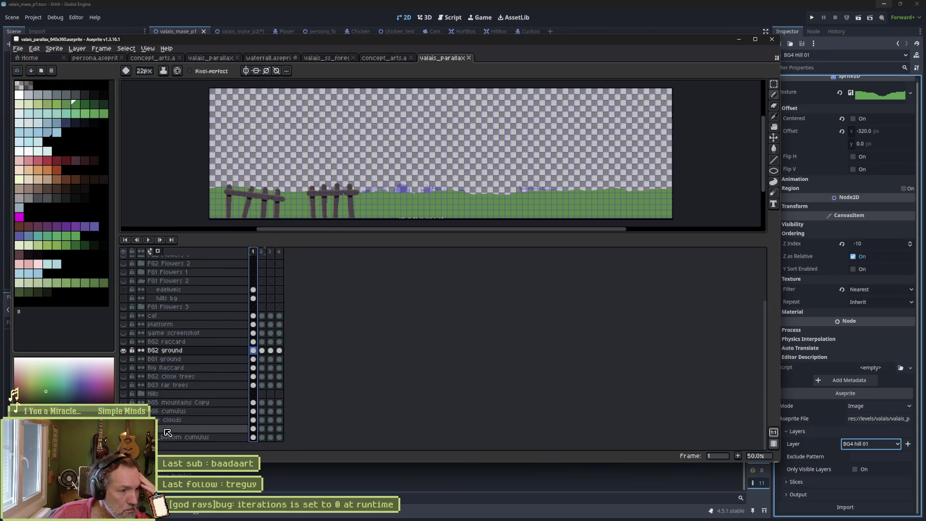
pyautogui.click(261, 252)
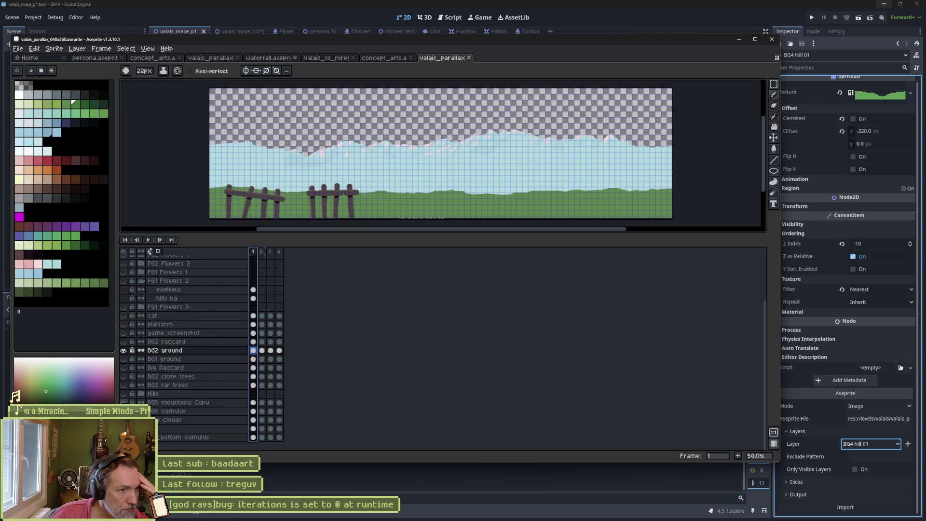
# Step: Compare frames 2 and 3, select the BG2 raccard cel on frame 3, then quit Aseprite
pyautogui.click(270, 251)
pyautogui.click(262, 251)
pyautogui.click(270, 252)
pyautogui.click(183, 342)
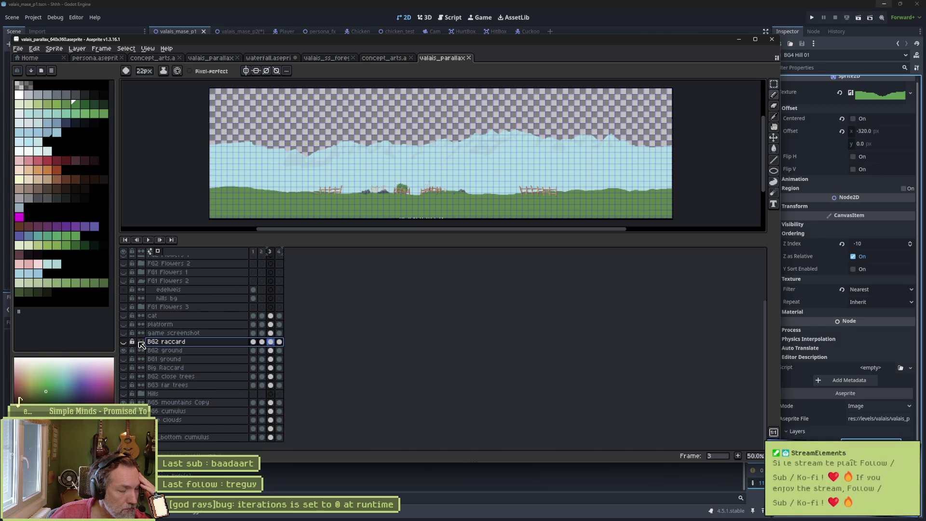
pyautogui.scroll(3, 194, 361)
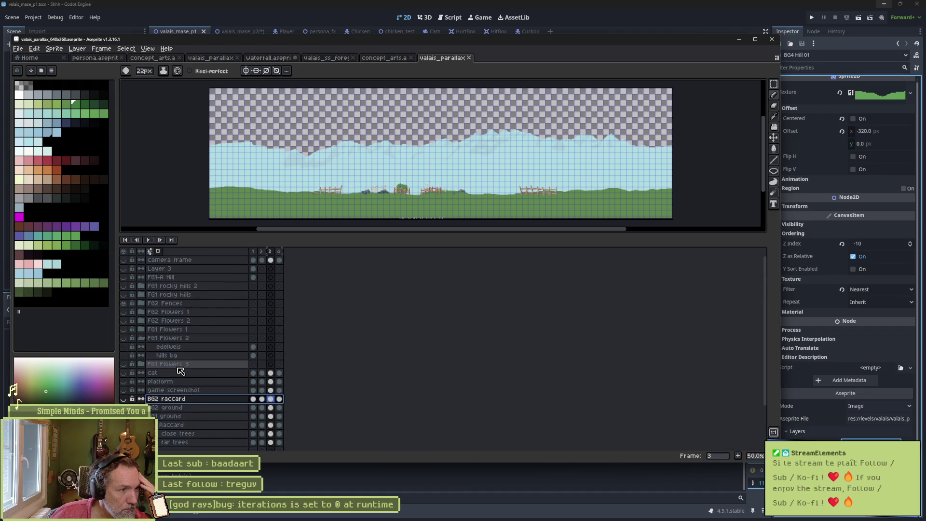
pyautogui.scroll(-3, 181, 371)
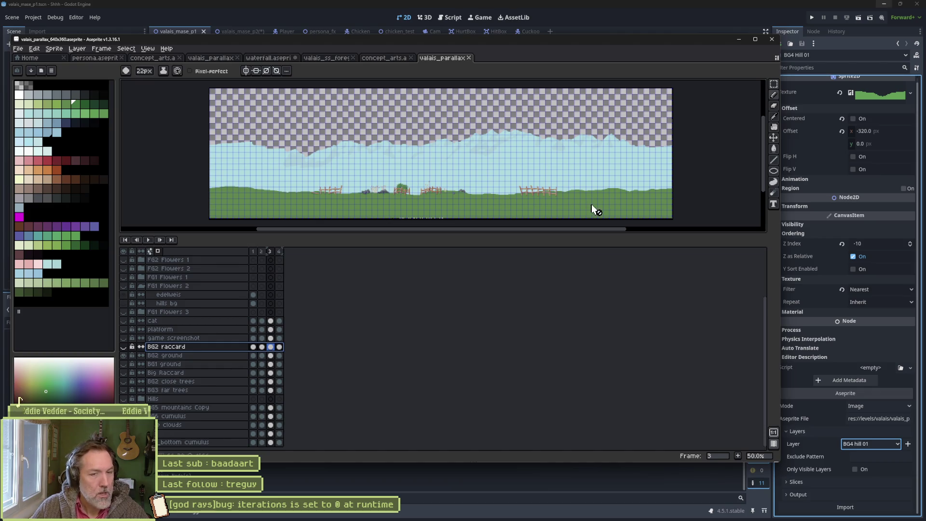
pyautogui.click(771, 41)
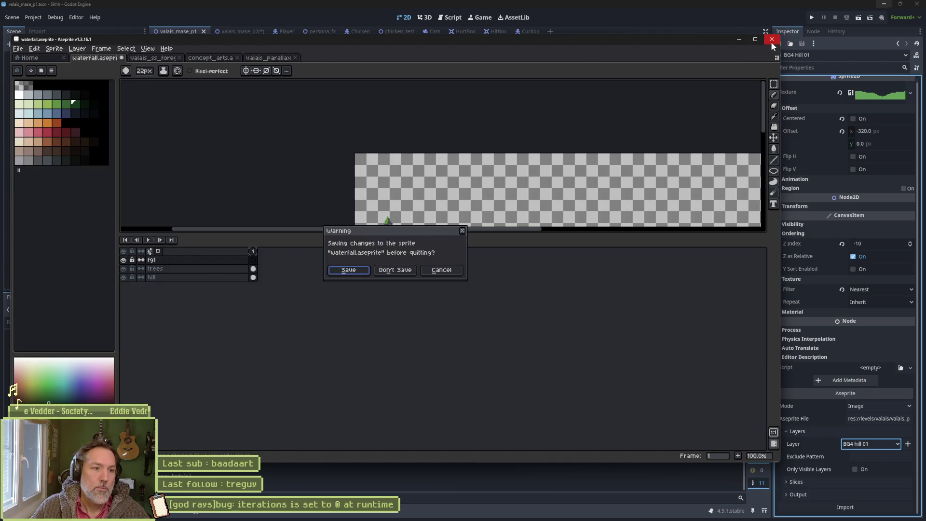
# Step: Review the waterfall sprite, quit Aseprite, then save valais_mase_p2 and close Godot
pyautogui.click(443, 273)
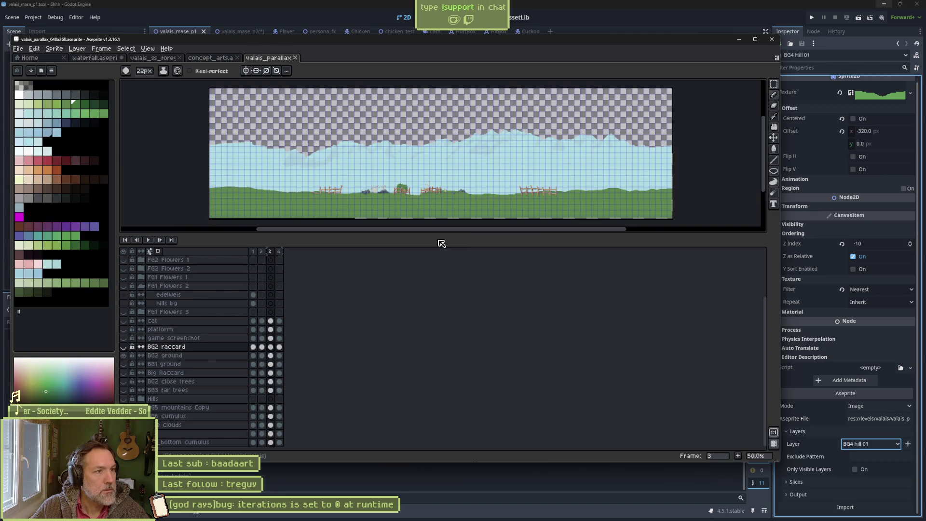
pyautogui.click(91, 58)
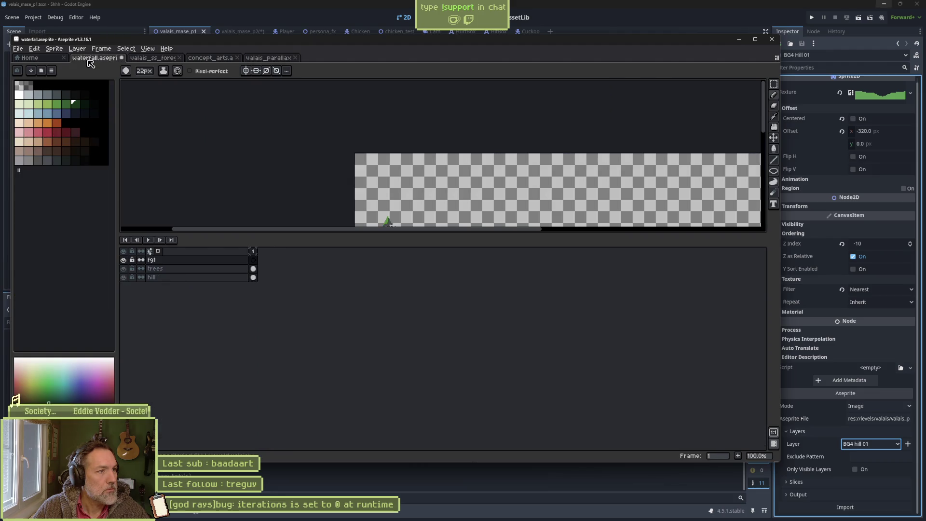
pyautogui.scroll(-3, 440, 130)
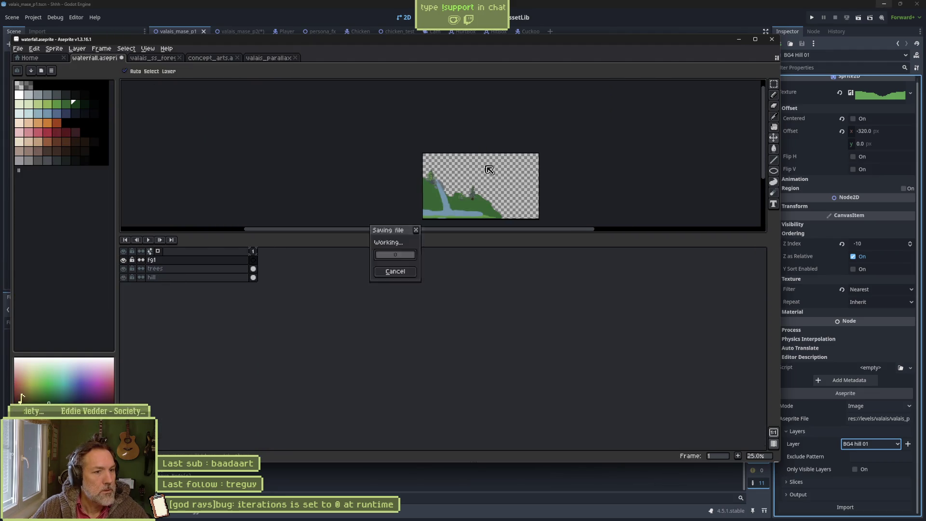
pyautogui.click(772, 39)
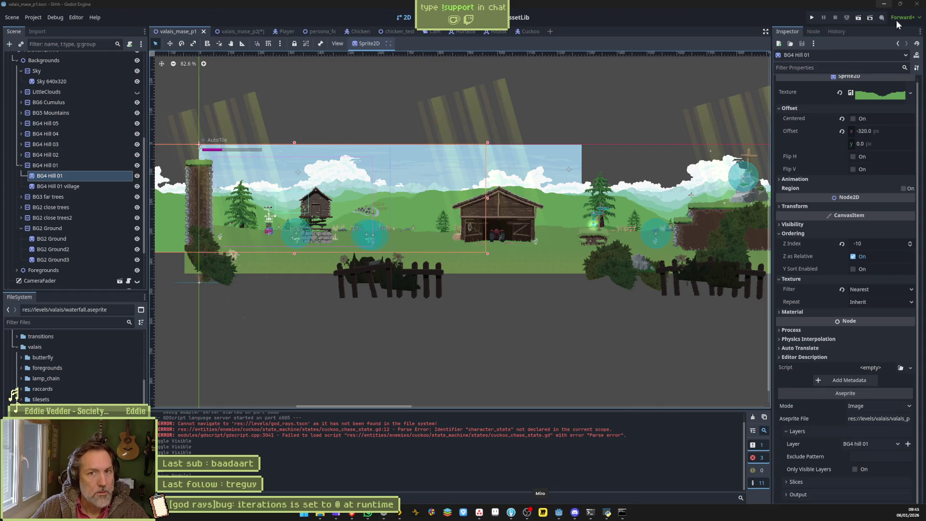
pyautogui.click(918, 8)
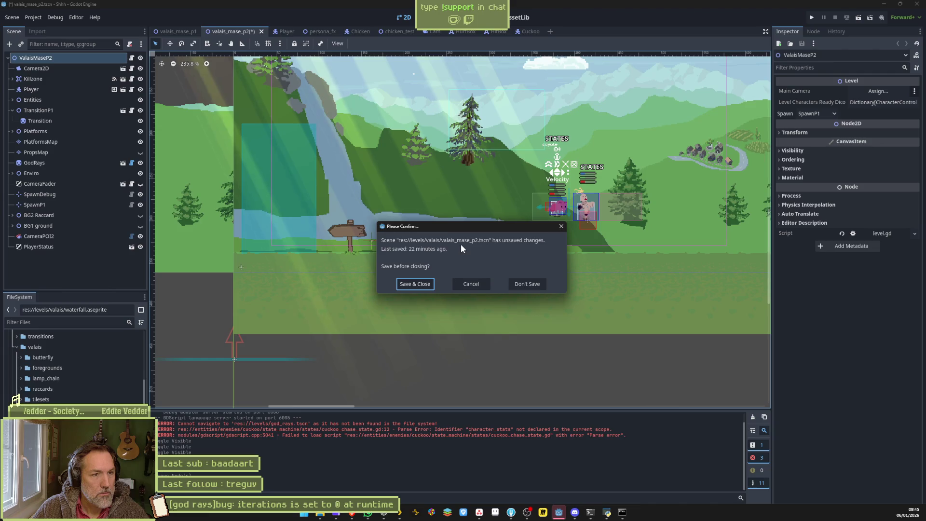
pyautogui.click(421, 284)
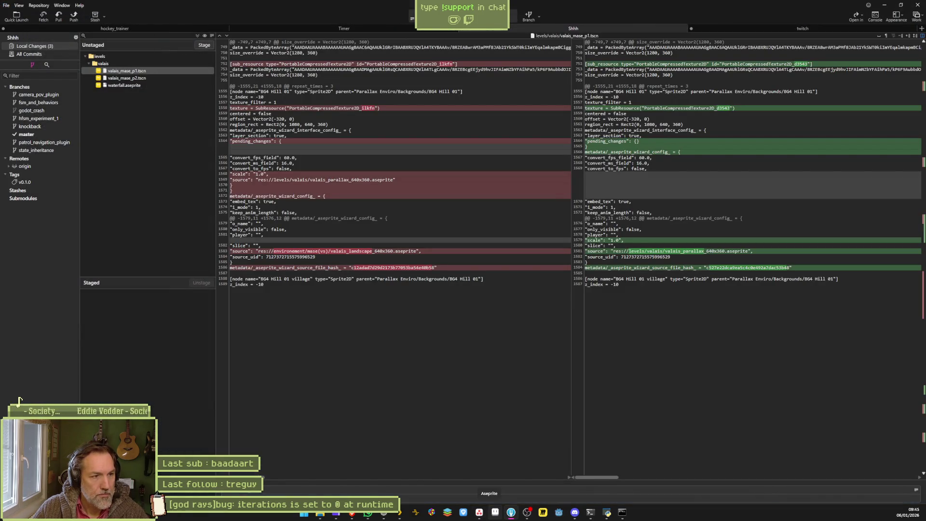
# Step: From the master branch, open the History of valais_parallax_640x360.aseprite
pyautogui.click(35, 134)
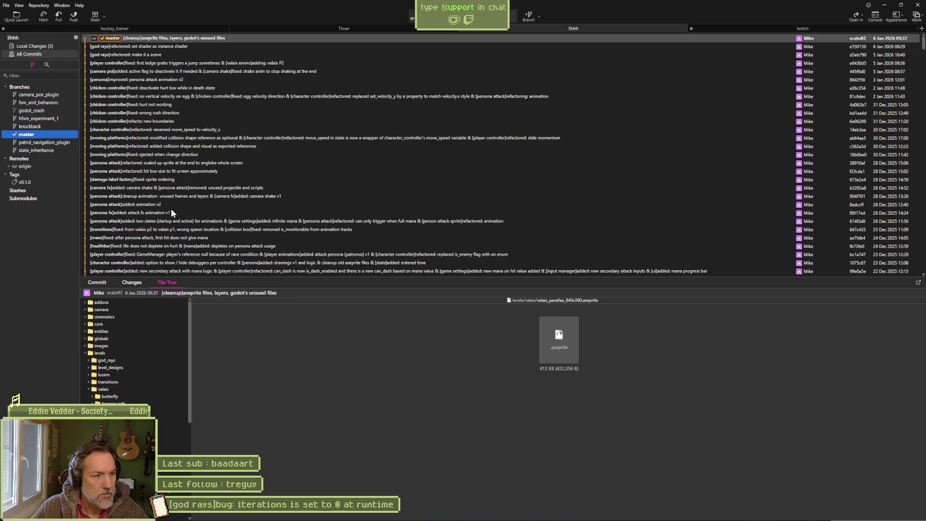
pyautogui.rightClick(154, 416)
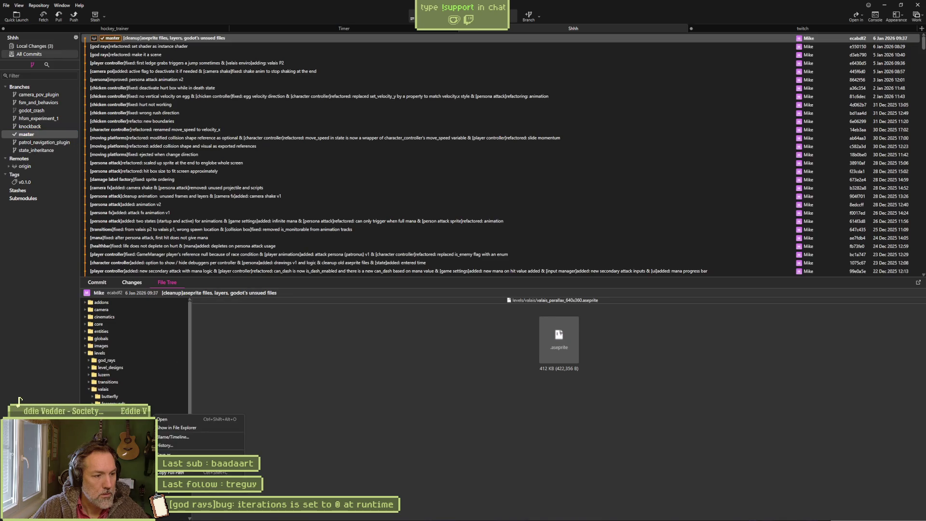
pyautogui.click(189, 442)
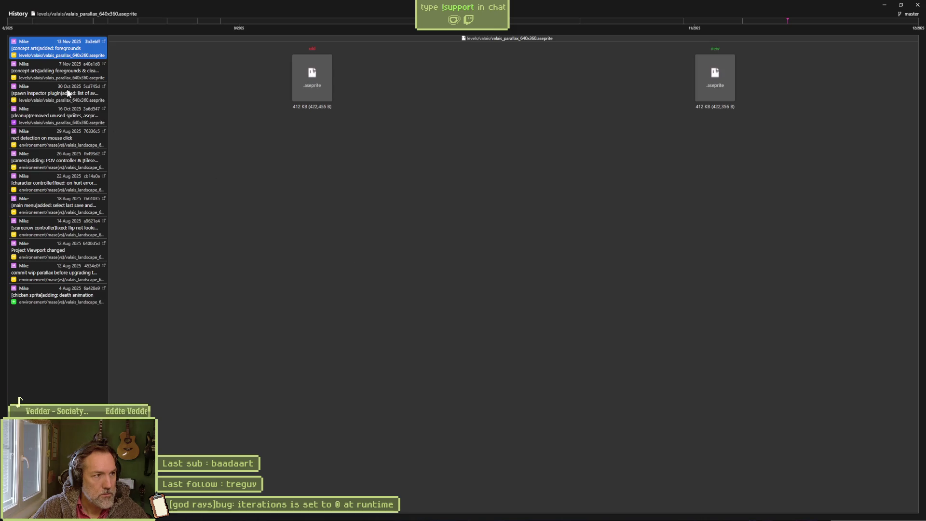
# Step: Reopen the commit history of valais_parallax_640x360.aseprite
pyautogui.press('Escape')
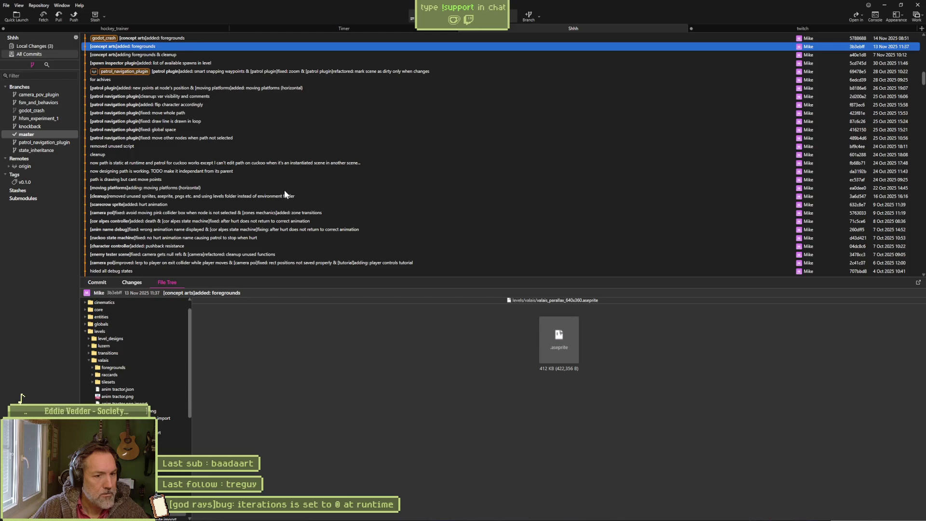
pyautogui.rightClick(157, 443)
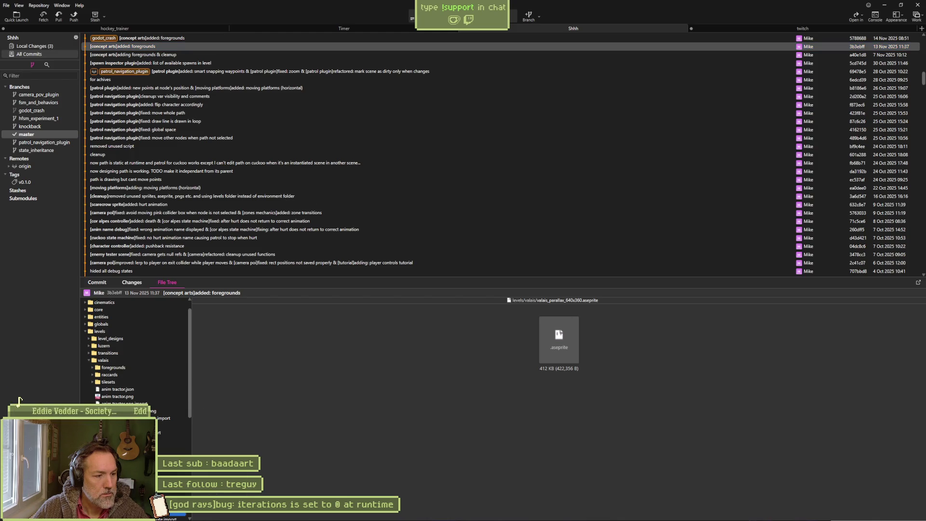
pyautogui.click(195, 475)
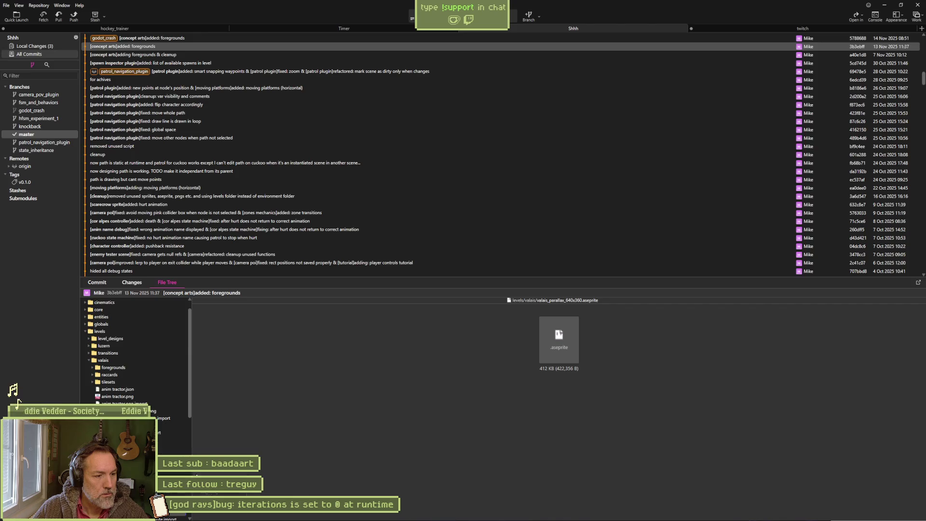
# Step: Reset the file to its state at the 13 Nov 2025 foregrounds commit 3b3ebff
pyautogui.rightClick(62, 50)
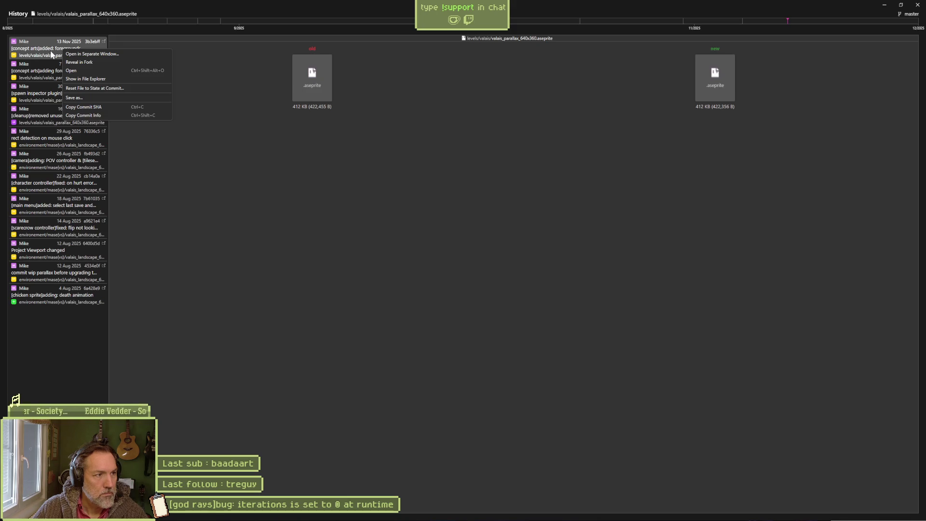
pyautogui.click(132, 88)
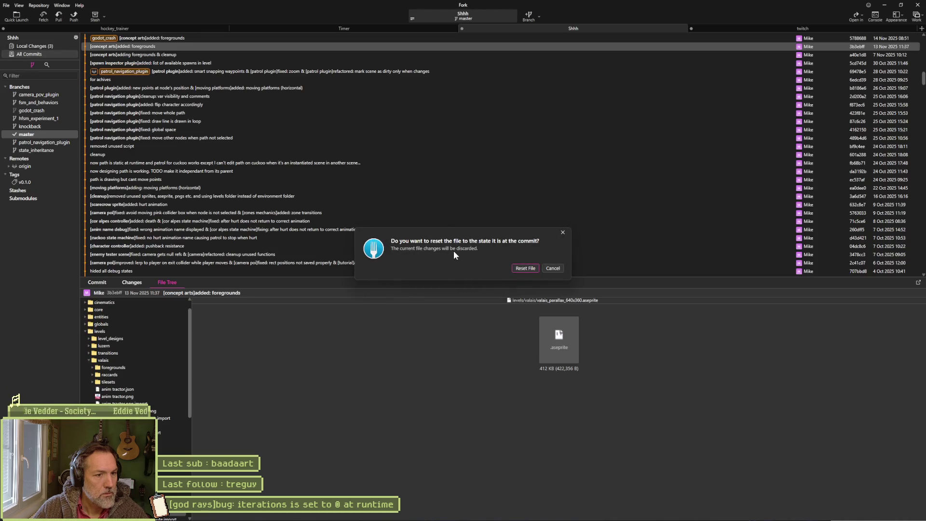
pyautogui.click(516, 268)
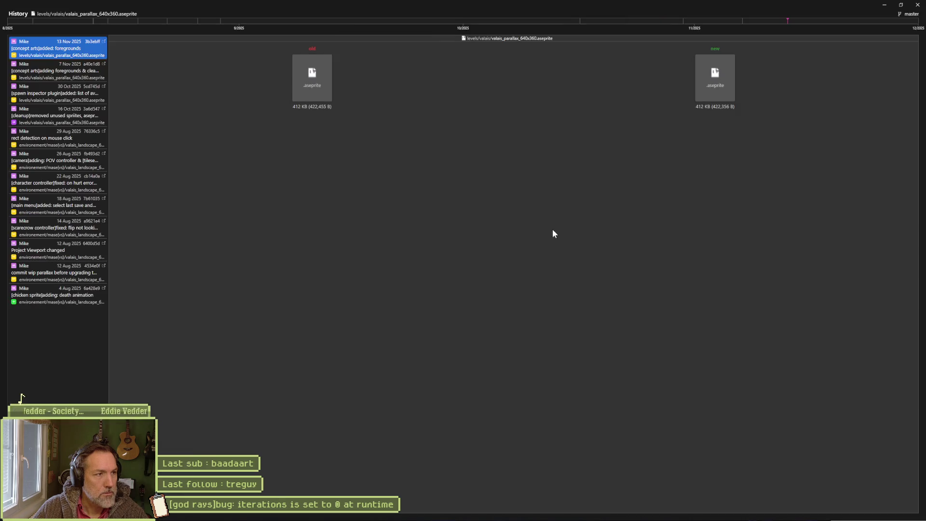
pyautogui.click(885, 5)
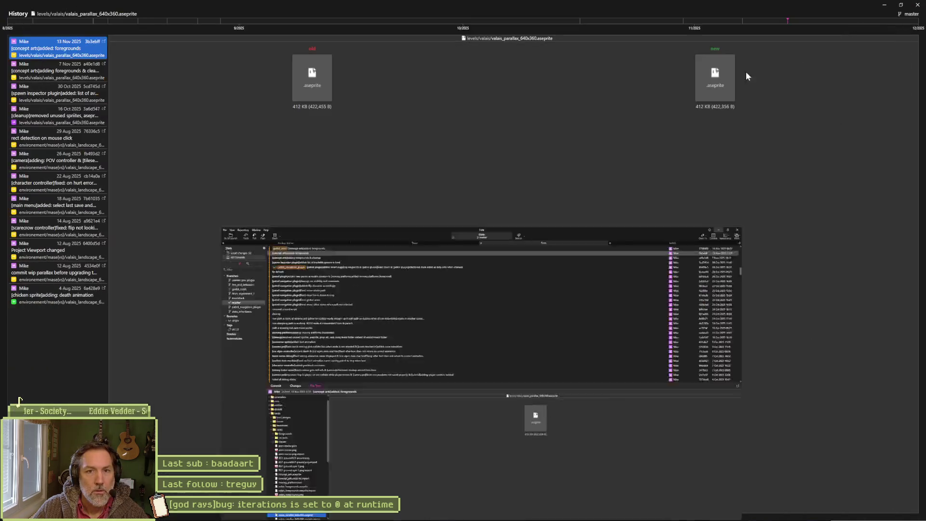
# Step: Open the reset valais_parallax_640x360.aseprite in Aseprite, look through its layers, then return to Fork
pyautogui.click(917, 4)
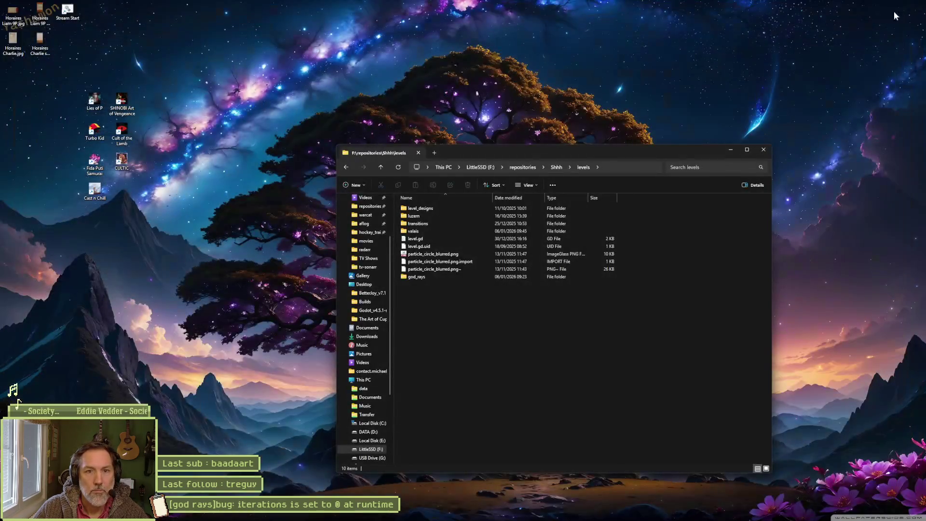
pyautogui.click(496, 515)
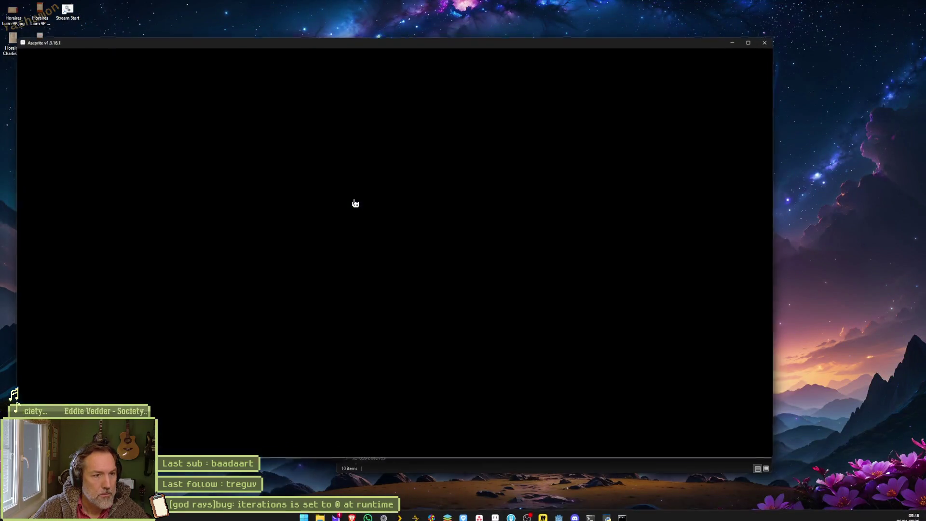
pyautogui.click(106, 136)
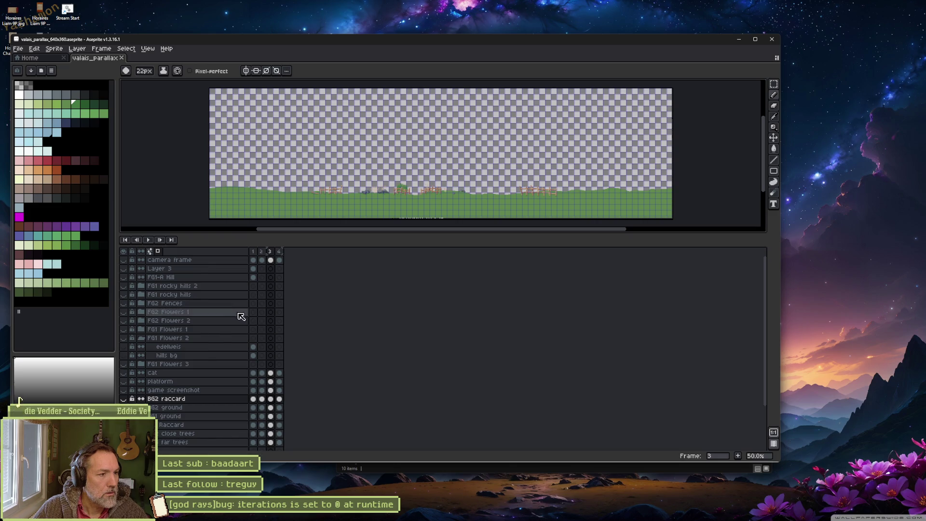
pyautogui.scroll(-3, 234, 350)
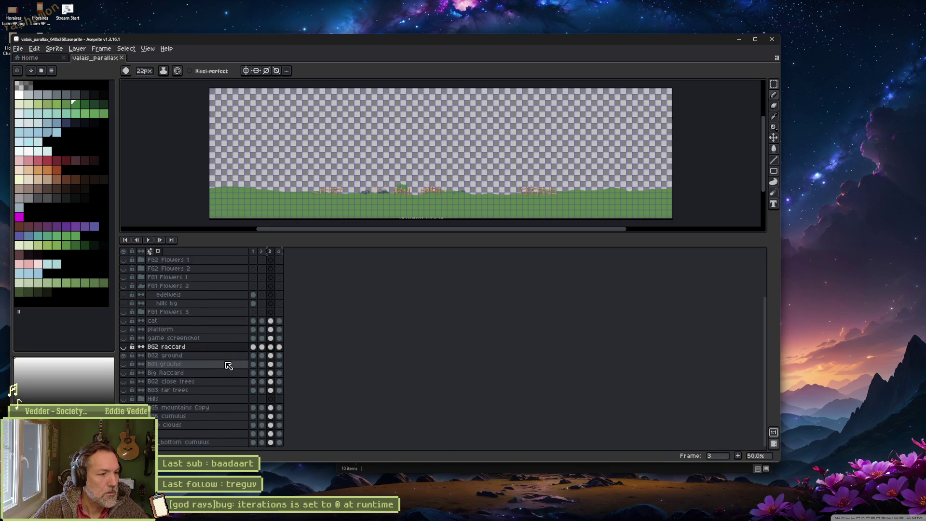
pyautogui.scroll(-1, 217, 371)
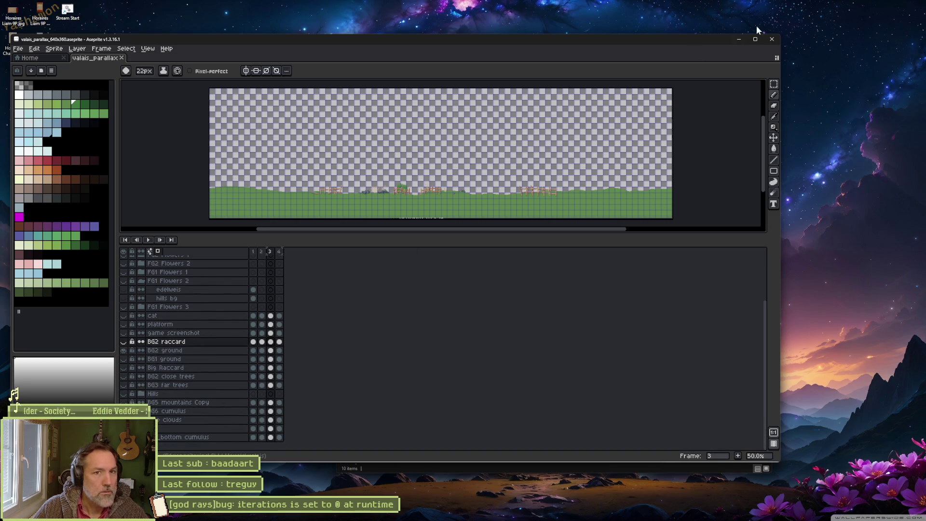
pyautogui.click(773, 39)
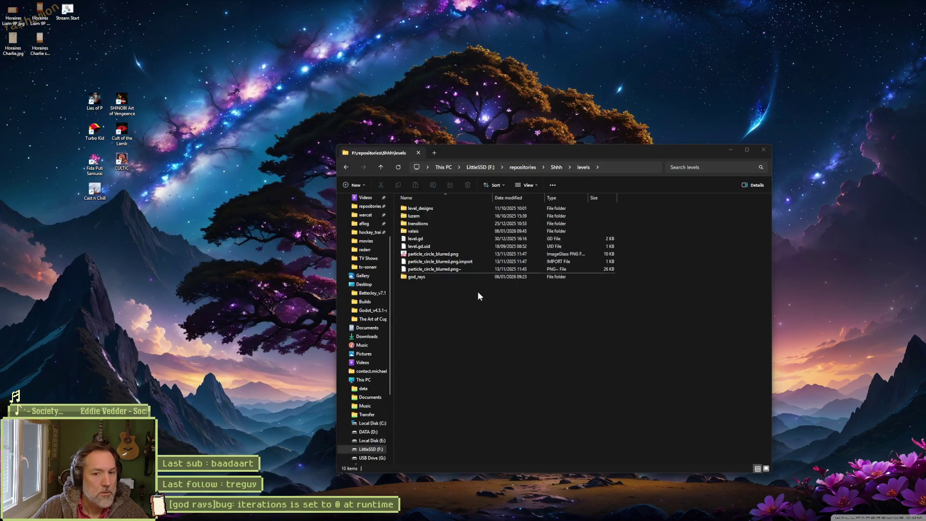
pyautogui.click(511, 513)
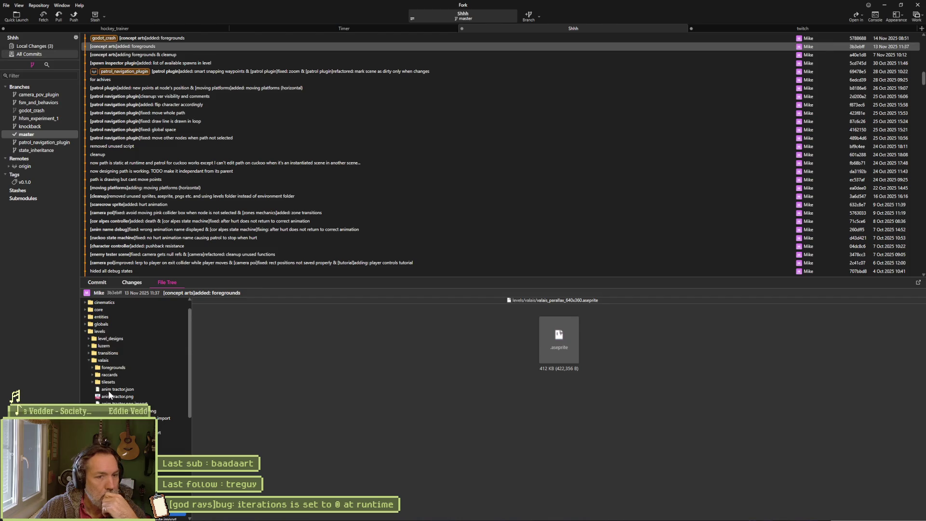
# Step: Try Blame on the aseprite file at commit a40e1d8, then reopen its History with Ctrl+Shift+H
pyautogui.rightClick(145, 440)
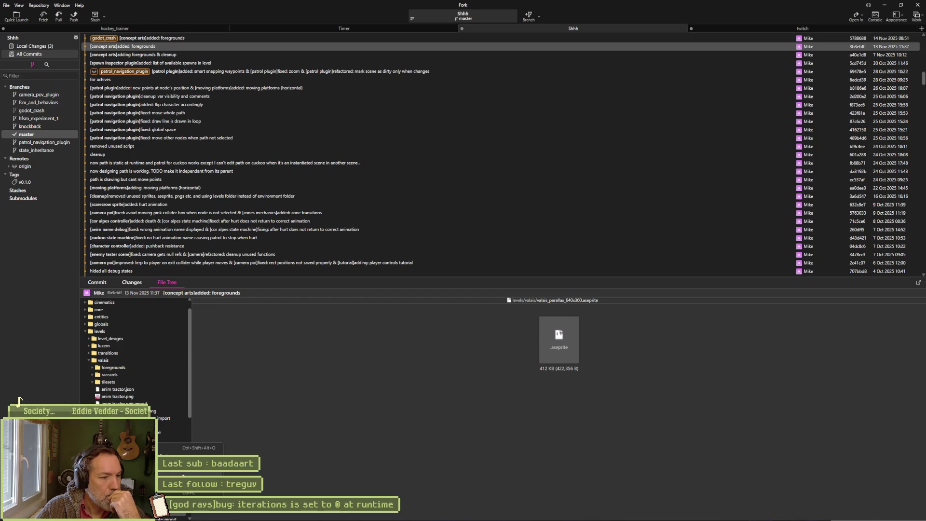
pyautogui.click(201, 442)
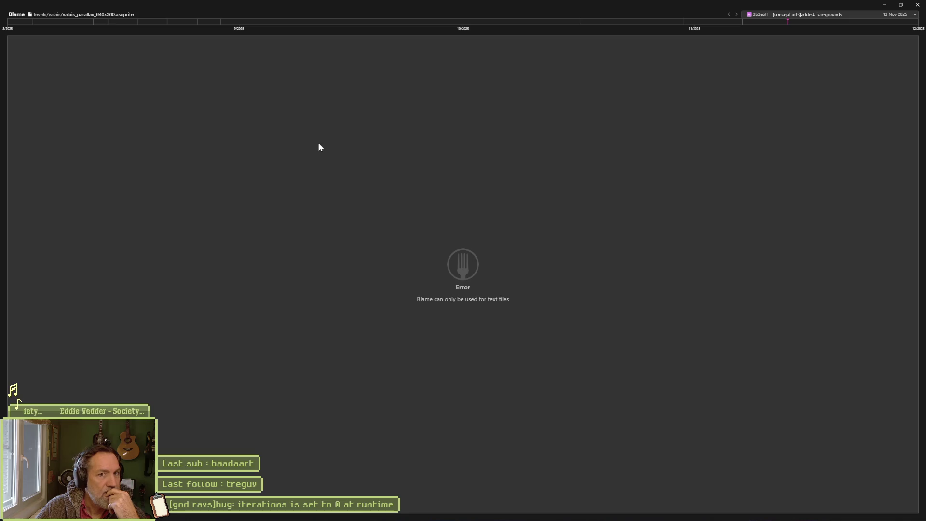
pyautogui.click(832, 16)
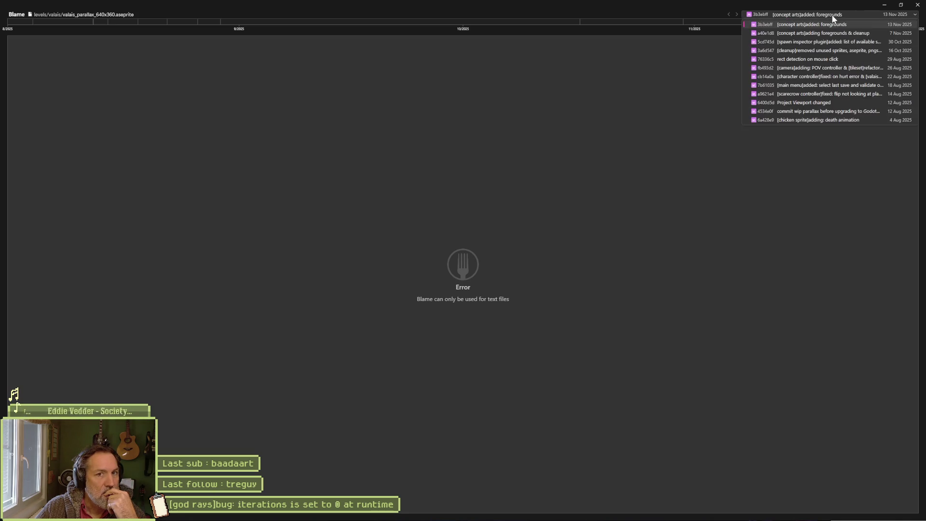
pyautogui.click(823, 32)
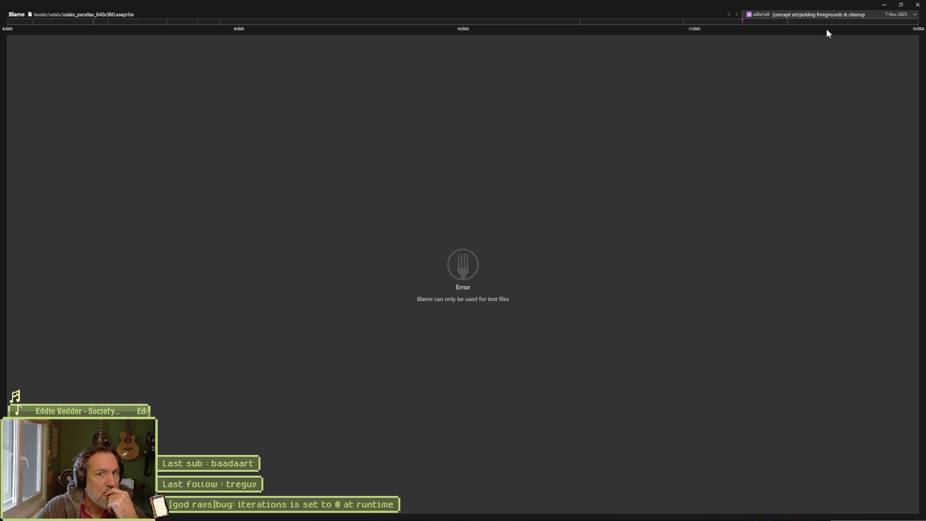
pyautogui.click(918, 6)
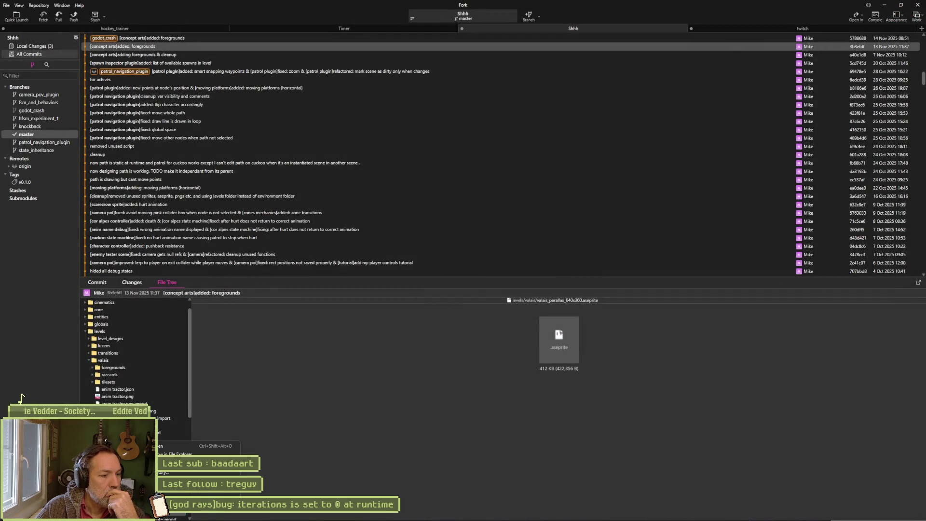
pyautogui.hotkey('ctrl', 'shift', 'h')
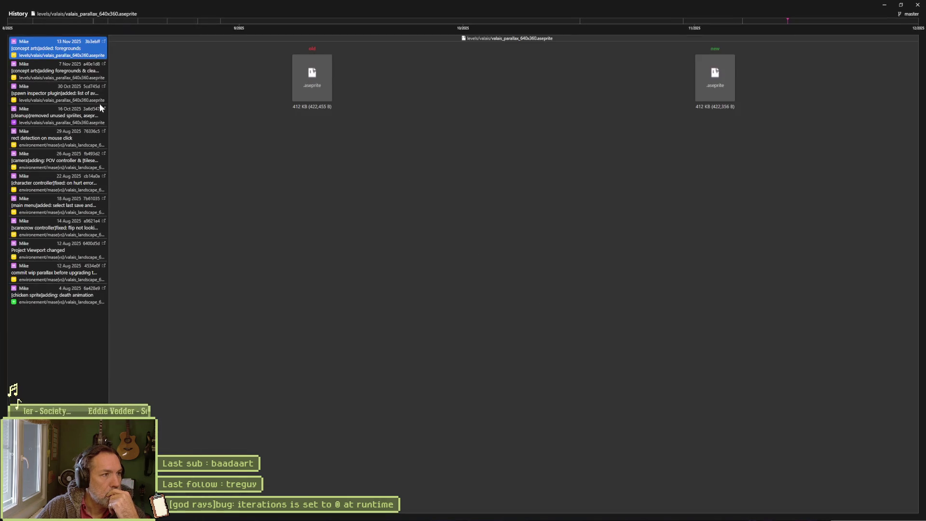
# Step: Select the 7 Nov 2025 commit and reveal it in the main repository history
pyautogui.click(81, 75)
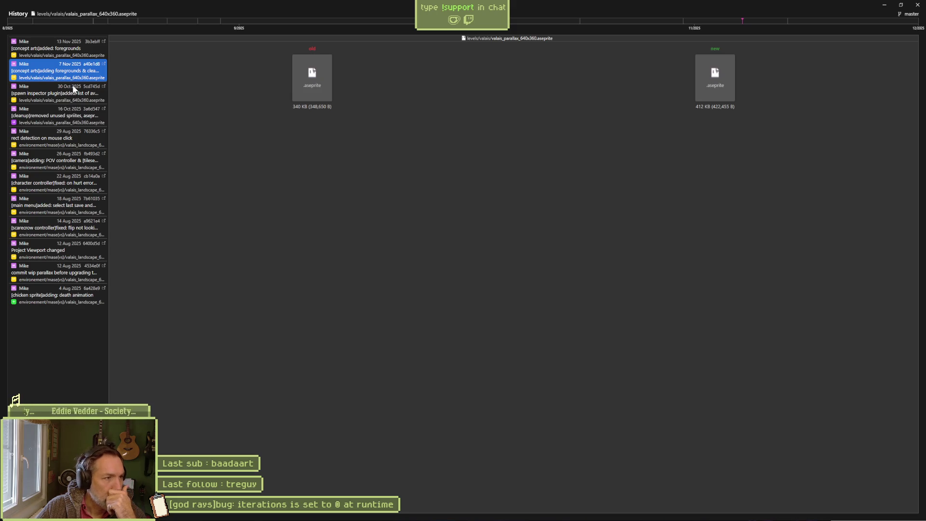
pyautogui.rightClick(75, 76)
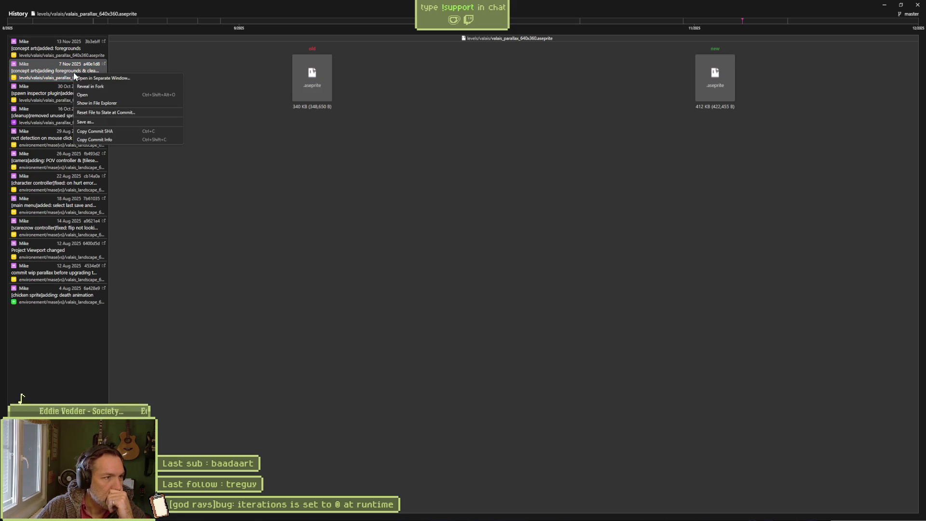
pyautogui.click(82, 88)
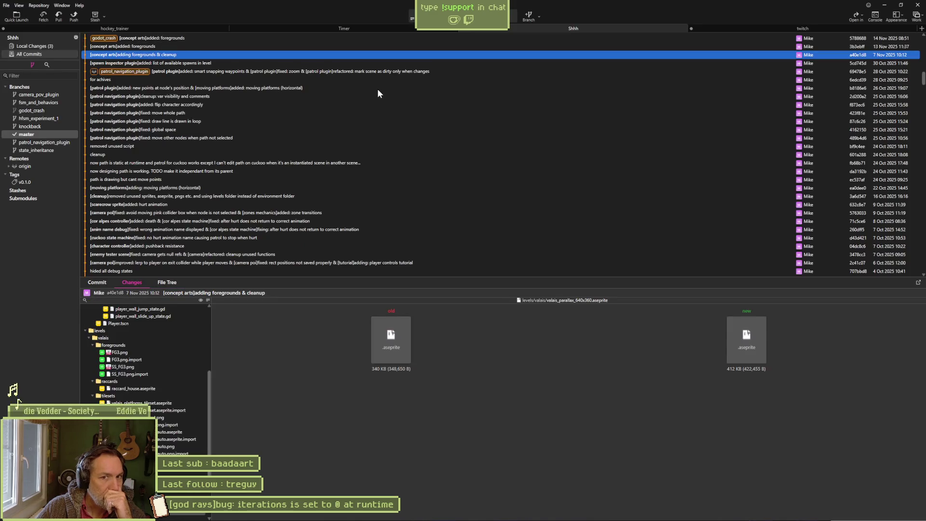
pyautogui.scroll(2, 377, 88)
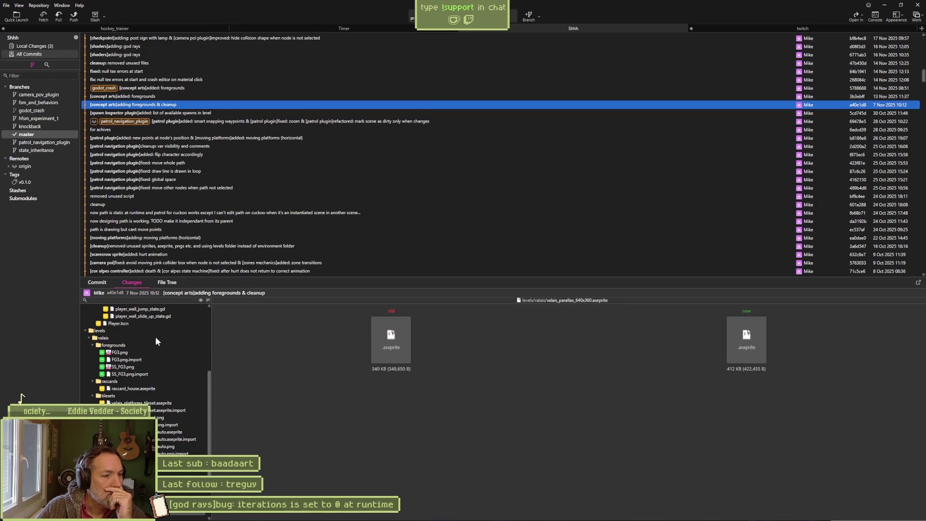
pyautogui.rightClick(147, 416)
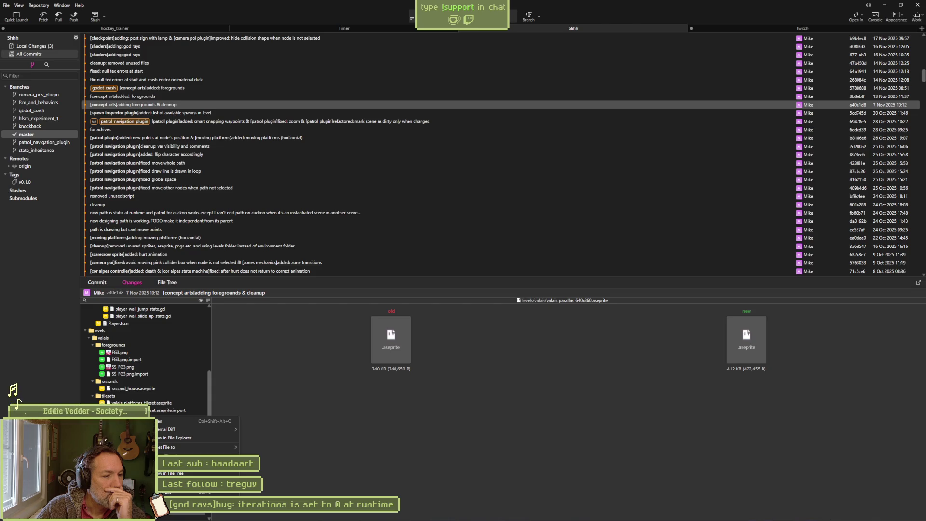
pyautogui.press('Escape')
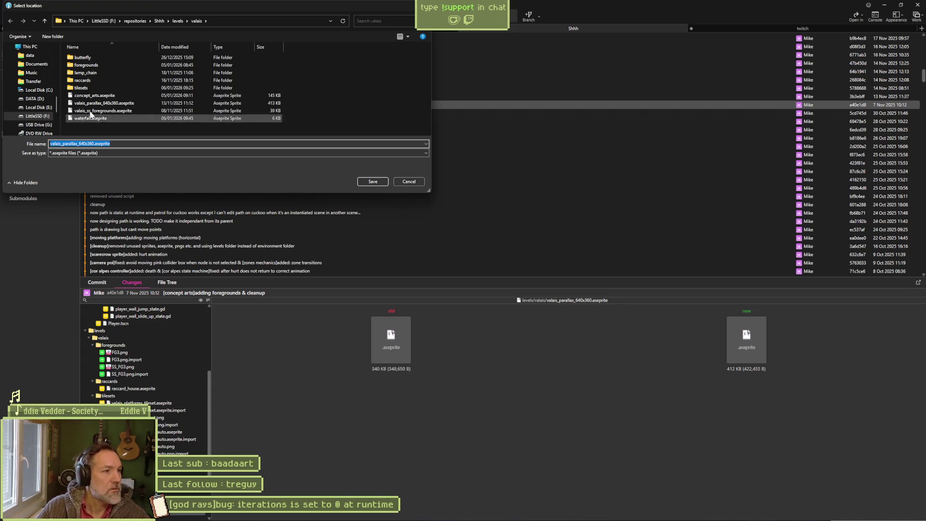
# Step: Save the older valais_parallax_640x360.aseprite copy to the Desktop
pyautogui.scroll(5, 29, 82)
pyautogui.click(30, 81)
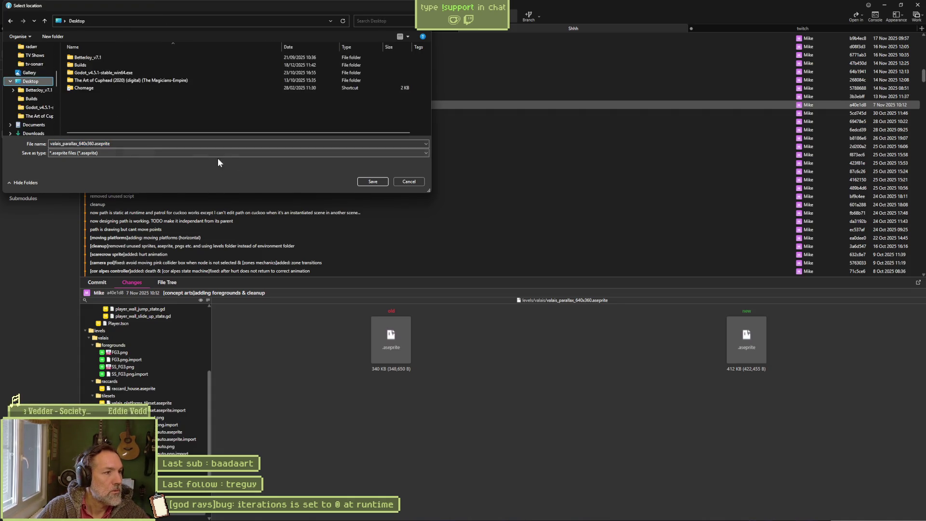
pyautogui.click(373, 182)
# Step: Close the valais_parallax History window and bring up Aseprite's Open File dialog
pyautogui.click(884, 6)
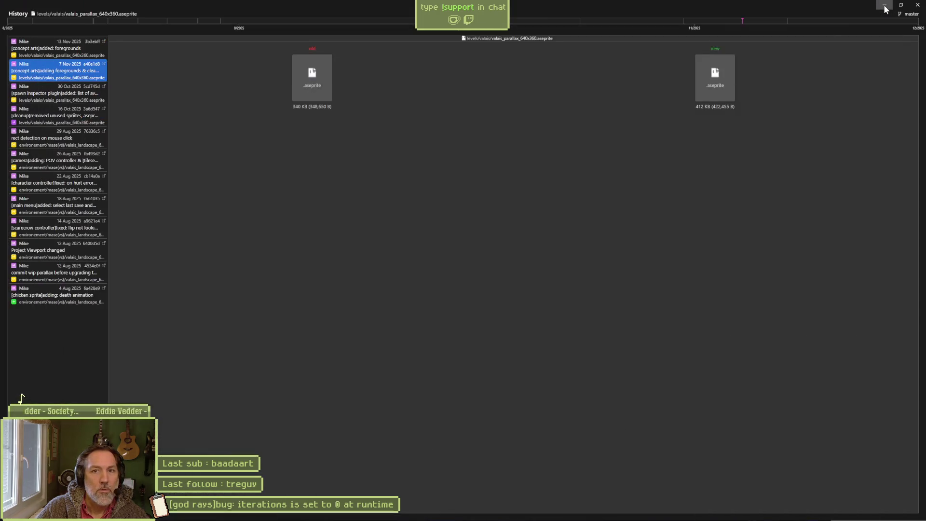
pyautogui.click(885, 5)
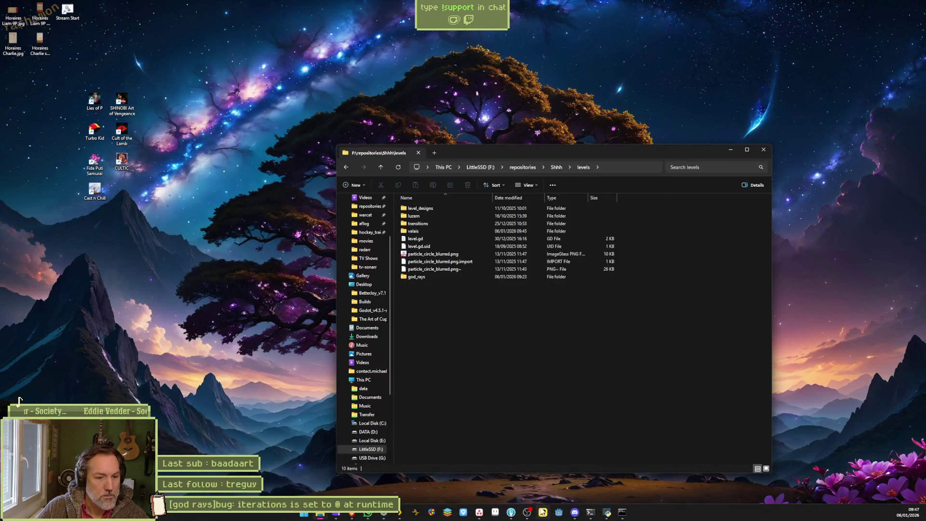
pyautogui.moveTo(511, 512)
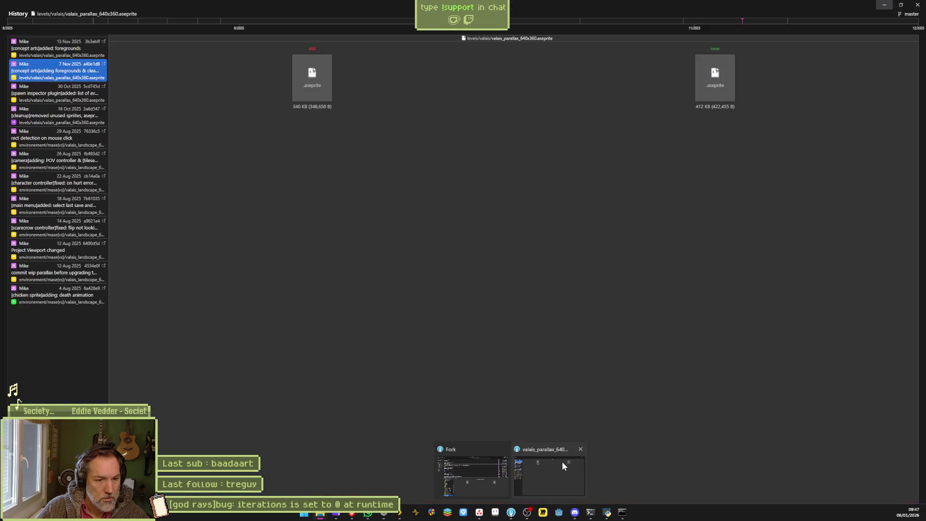
pyautogui.click(581, 450)
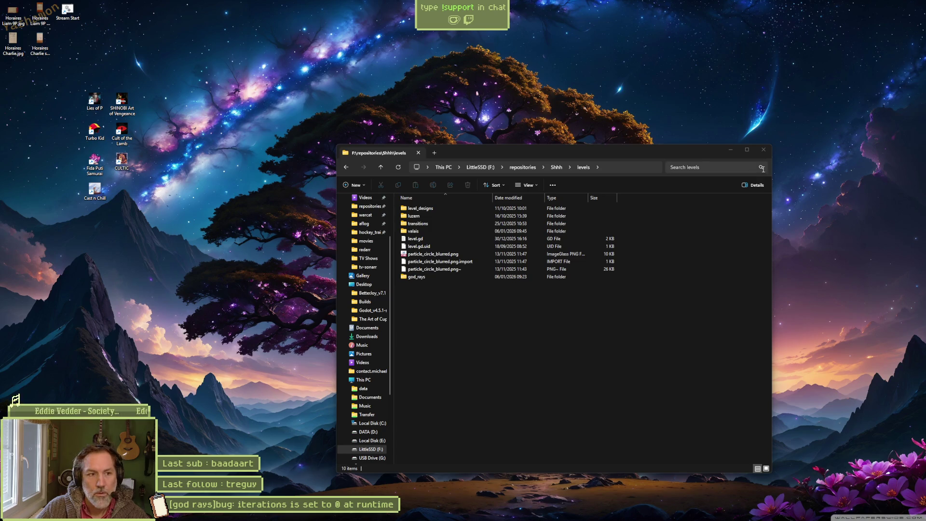
pyautogui.click(495, 512)
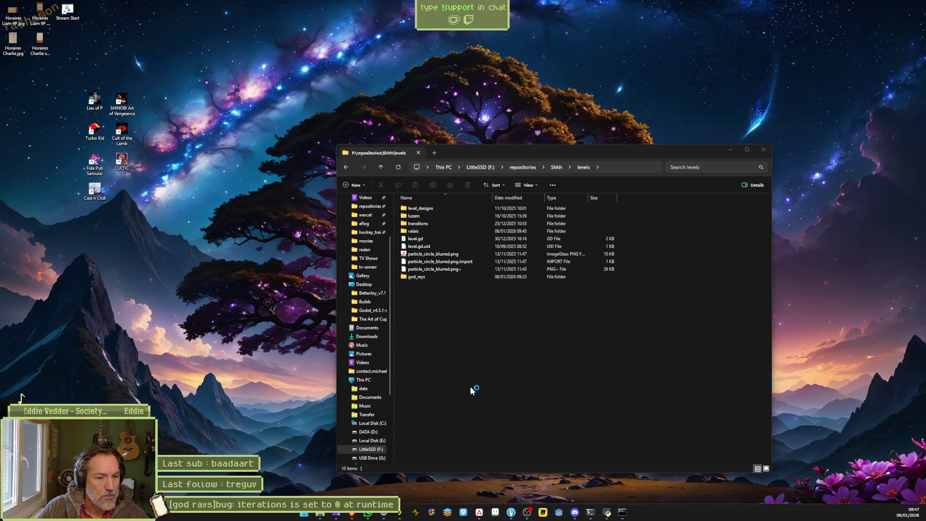
pyautogui.click(62, 82)
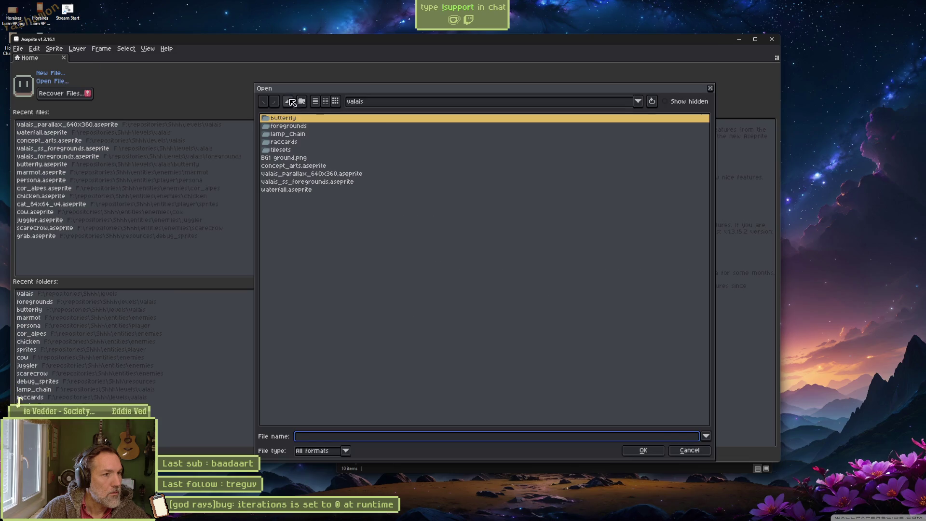
# Step: Open the Desktop copy of valais_parallax_640x360.aseprite in Aseprite from Explorer
pyautogui.click(710, 89)
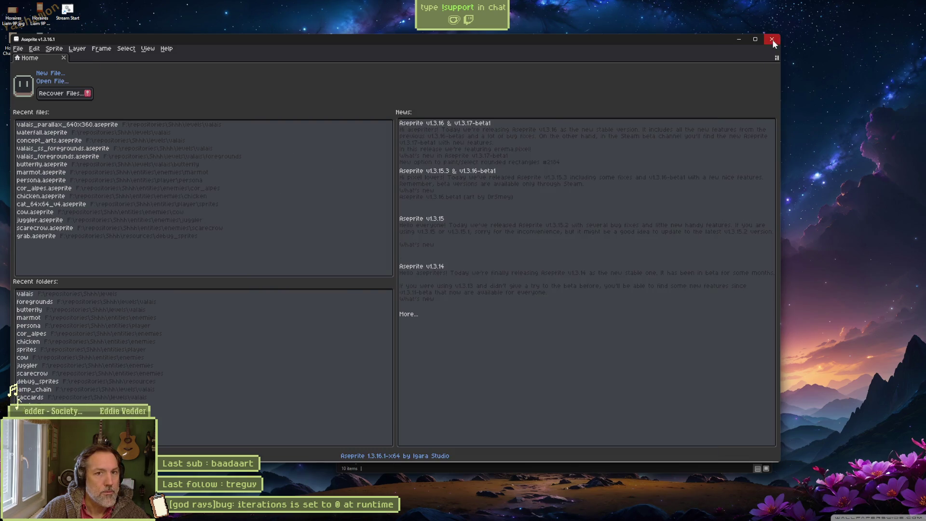
pyautogui.click(772, 39)
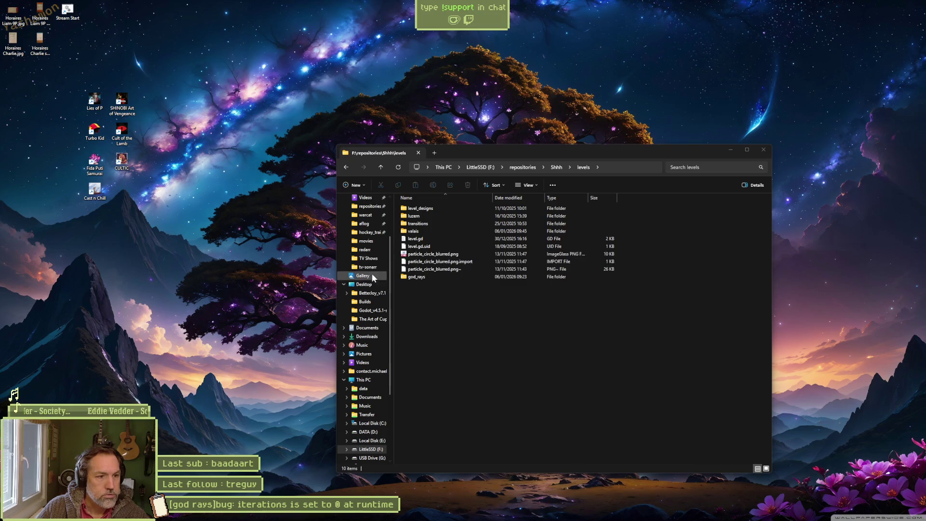
pyautogui.click(355, 285)
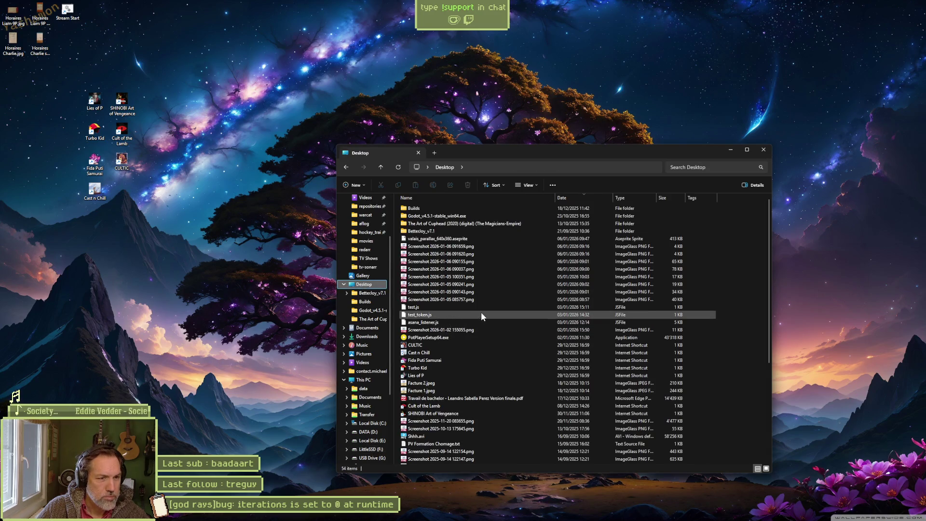
pyautogui.click(467, 239)
pyautogui.doubleClick(467, 238)
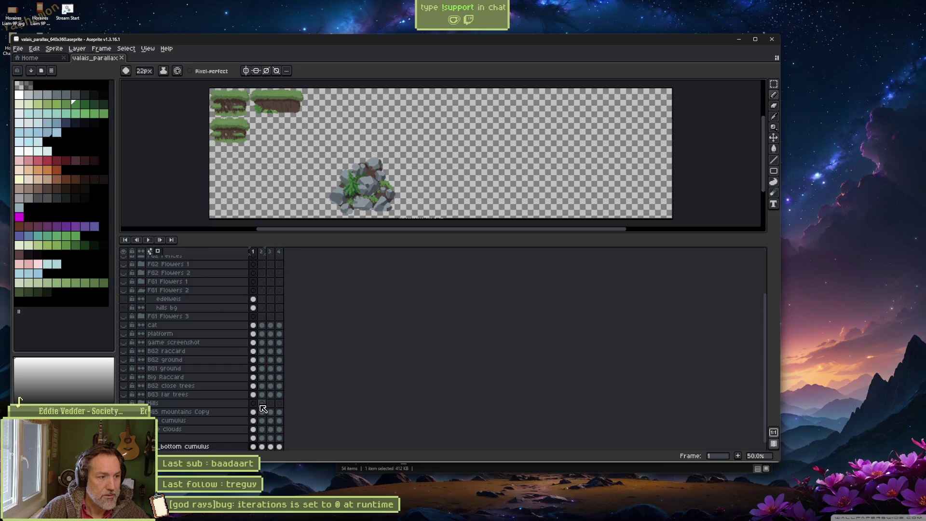
# Step: Scroll through the copy's layer list, then close its document tab
pyautogui.scroll(-1, 263, 410)
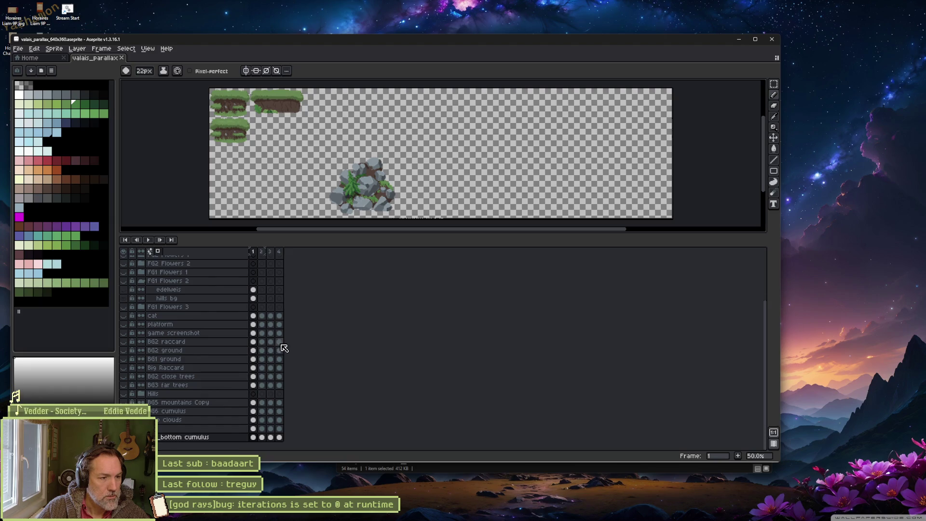
pyautogui.scroll(5, 270, 383)
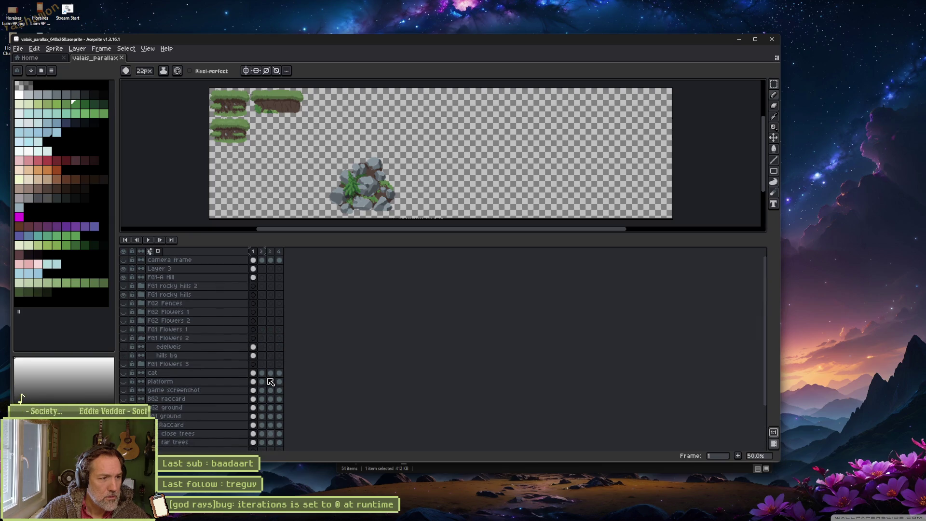
pyautogui.click(767, 39)
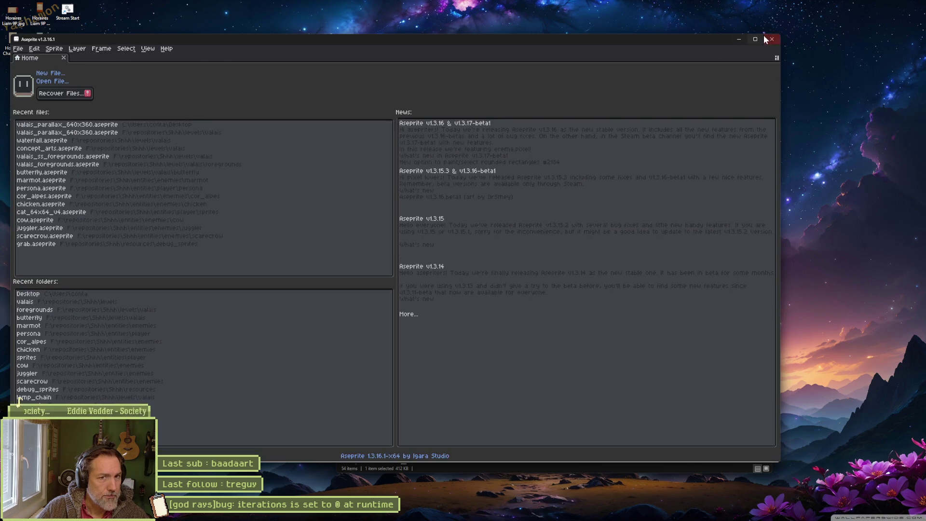
# Step: Delete the Desktop valais_parallax copy and open the aseprite file's History in Fork
pyautogui.click(767, 39)
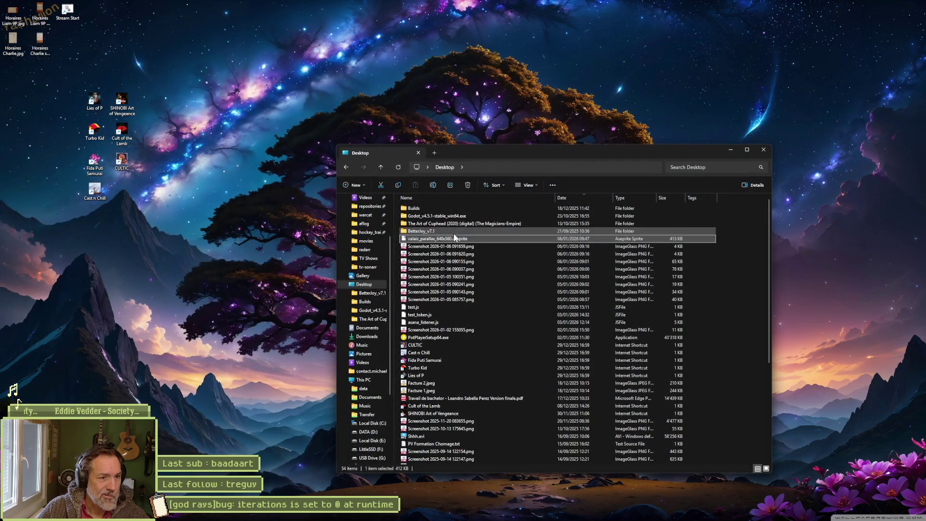
pyautogui.press('Delete')
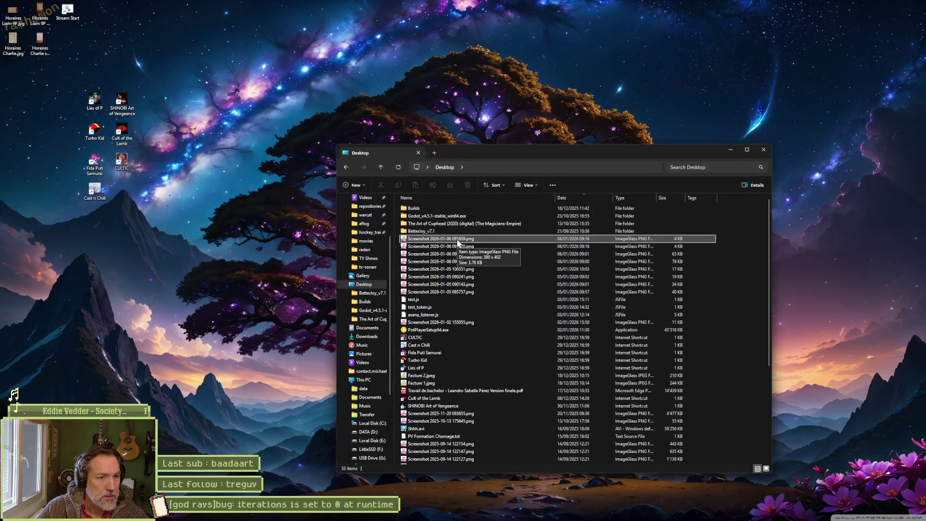
pyautogui.click(515, 517)
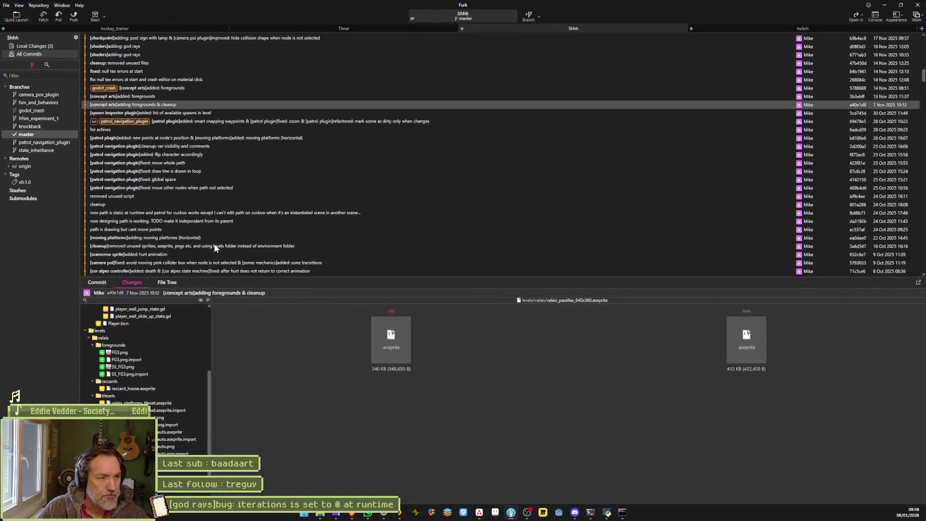
pyautogui.rightClick(104, 416)
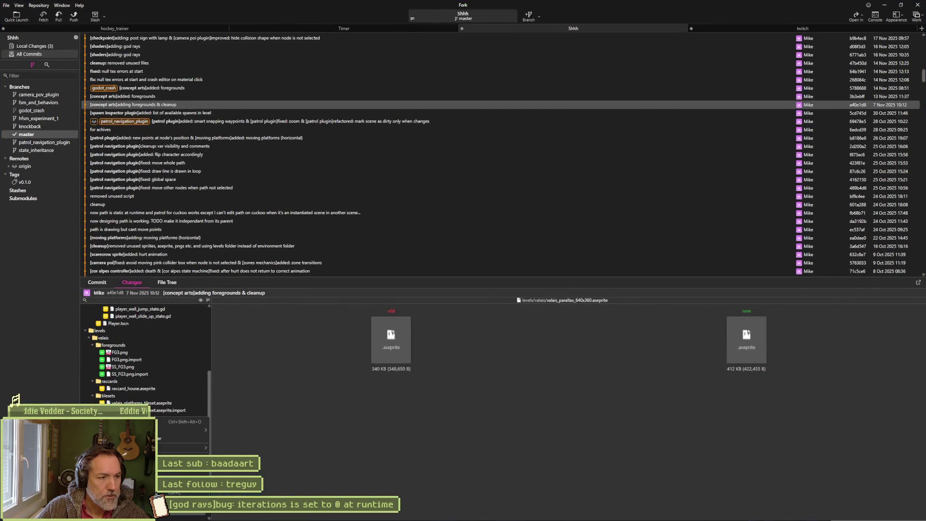
pyautogui.click(116, 454)
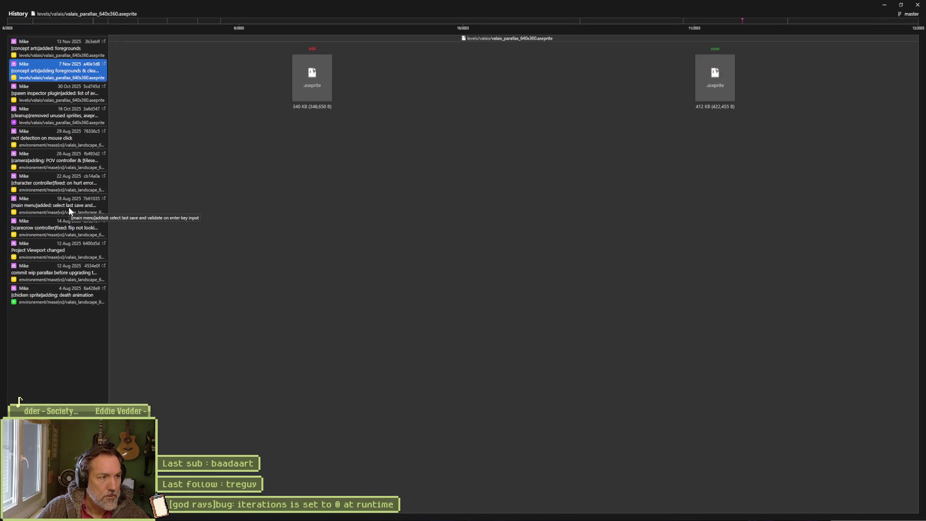
# Step: Save the 29 Aug 2025 valais_landscape_640x360.aseprite version, choosing the Desktop as destination
pyautogui.click(68, 207)
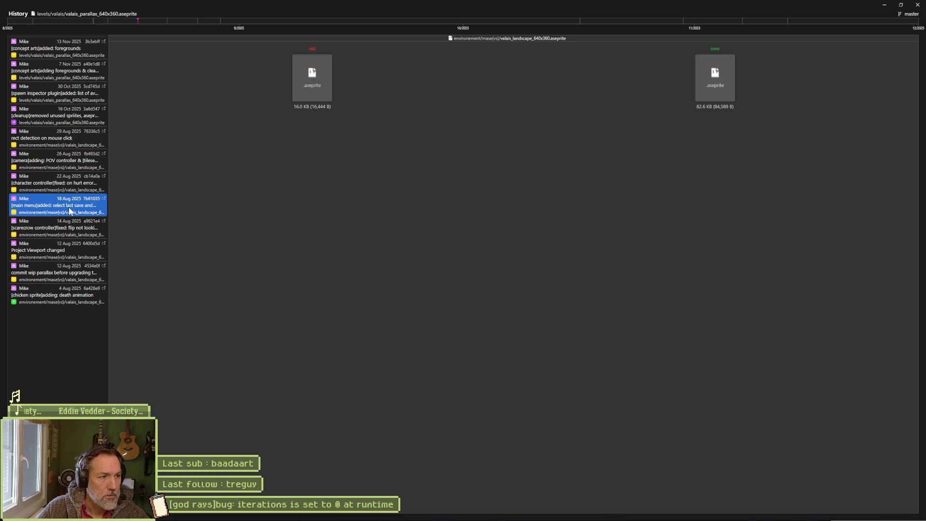
pyautogui.click(50, 137)
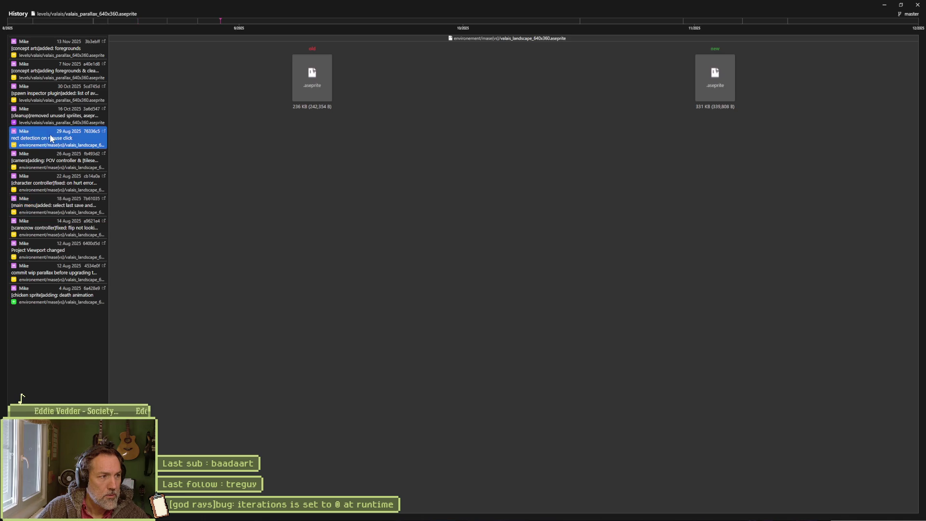
pyautogui.rightClick(51, 136)
pyautogui.click(62, 184)
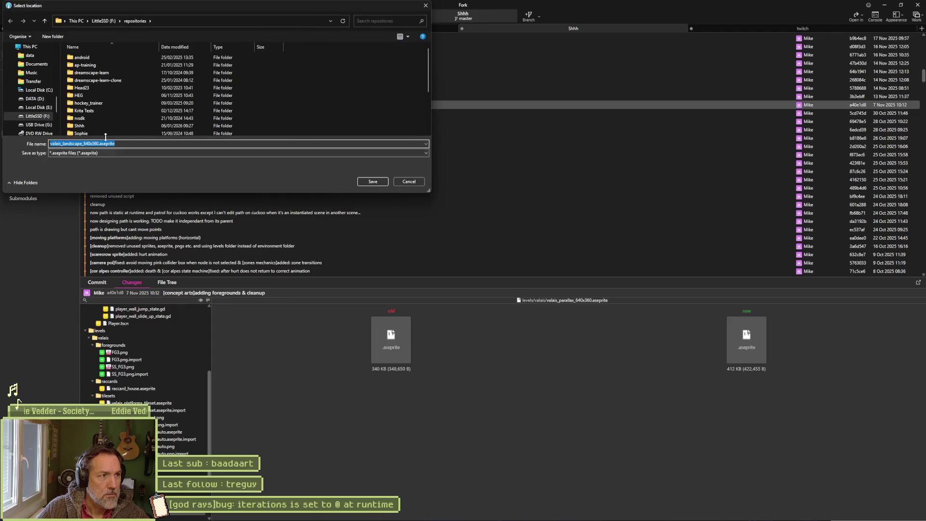
pyautogui.scroll(5, 29, 82)
pyautogui.click(30, 55)
# Step: Save the valais_landscape copy to the Desktop and close Fork's History window
pyautogui.doubleClick(75, 82)
pyautogui.click(373, 182)
pyautogui.click(885, 5)
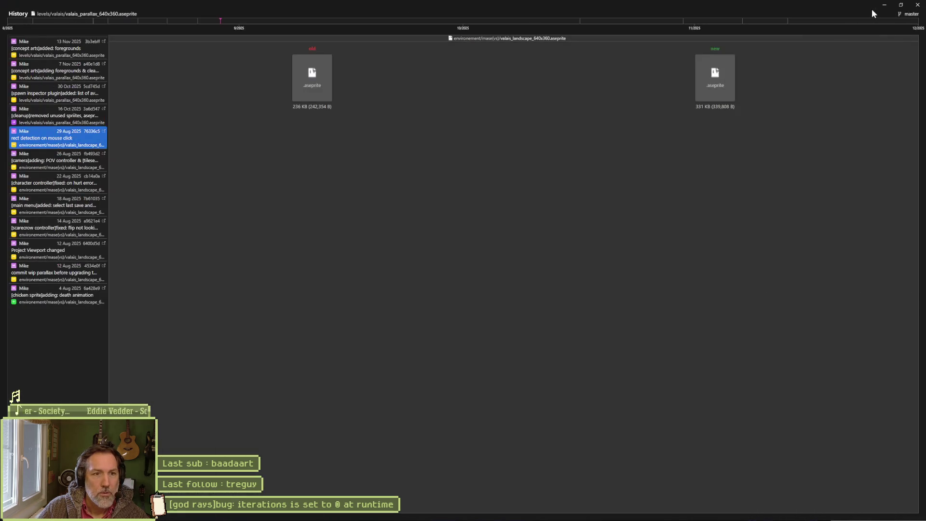
pyautogui.click(917, 5)
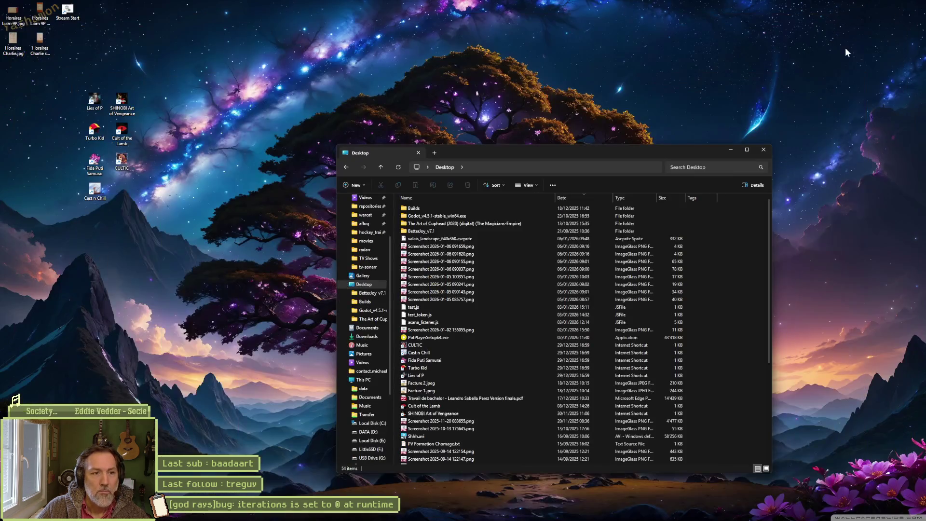
# Step: Open the Desktop valais_landscape_640x360.aseprite and pick the BG4 hill 03 layer from the canvas
pyautogui.doubleClick(448, 239)
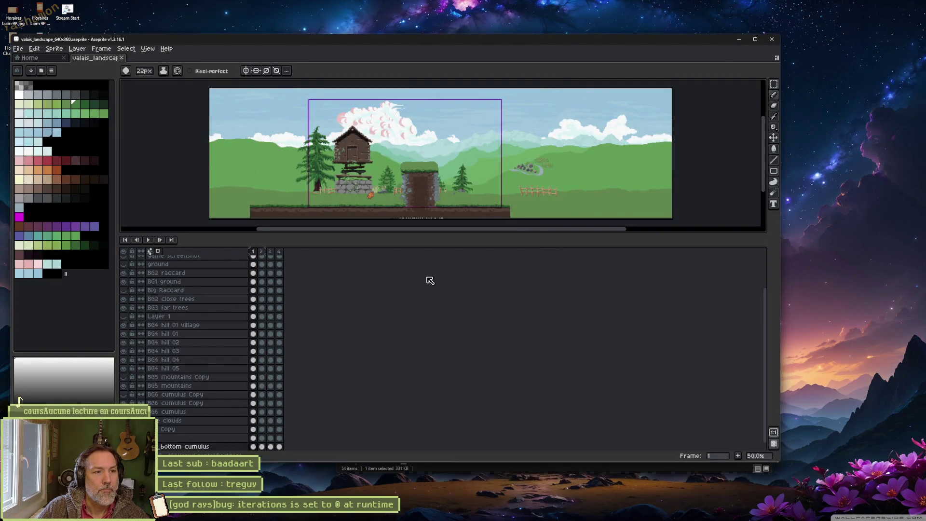
pyautogui.press('i')
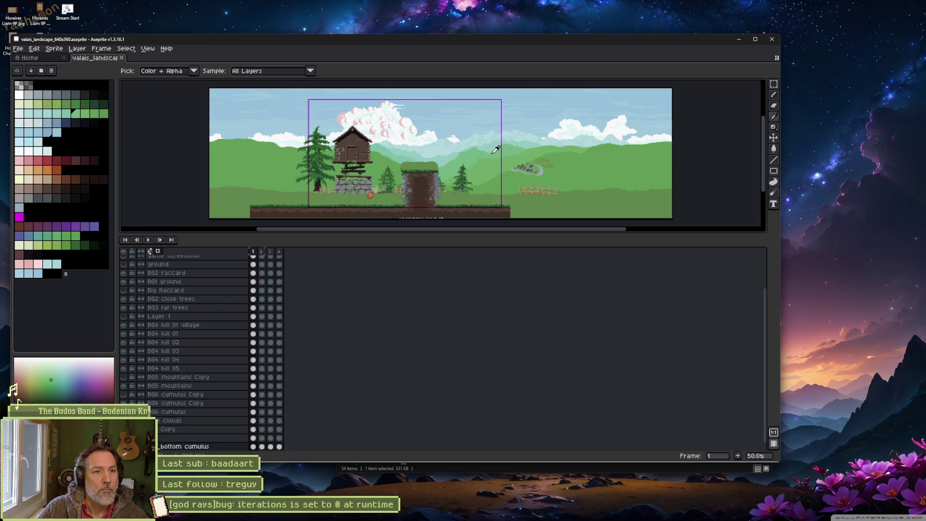
pyautogui.keyDown('ctrl'); pyautogui.click(493, 153); pyautogui.keyUp('ctrl')
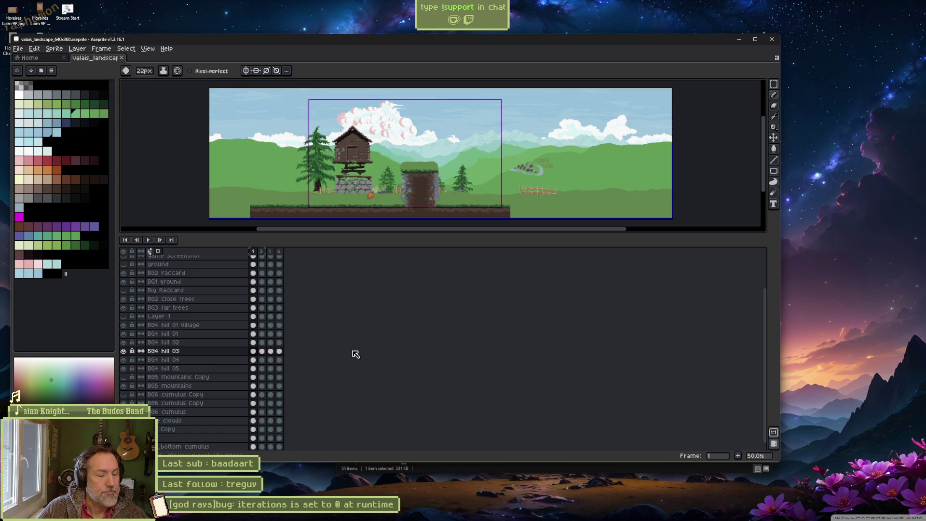
# Step: Select the 16 Oct cleanup commit in the file History and widen the list to read messages
pyautogui.moveTo(467, 518)
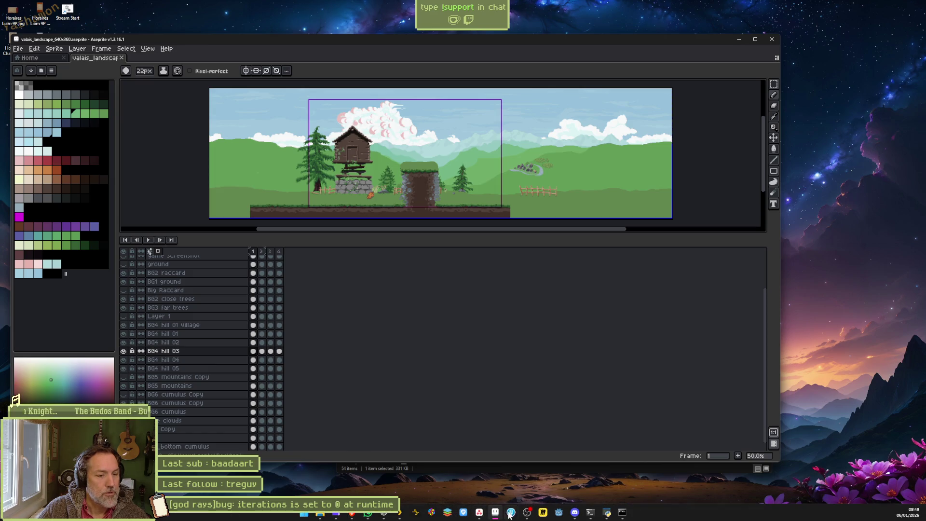
pyautogui.moveTo(510, 515)
pyautogui.click(537, 487)
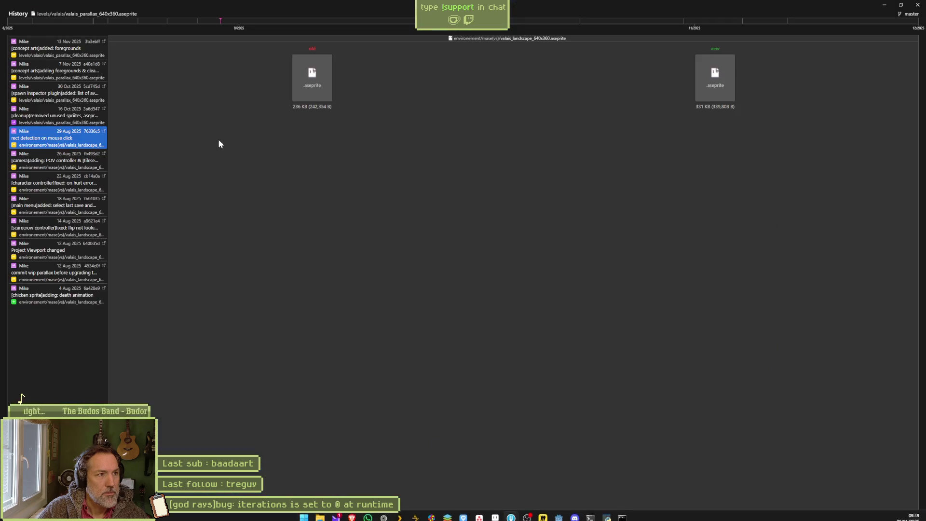
pyautogui.click(68, 123)
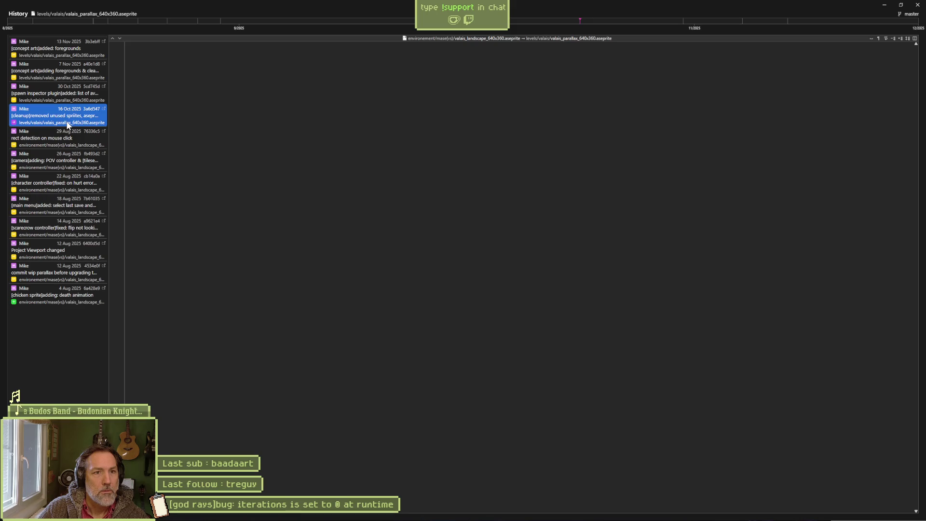
pyautogui.moveTo(107, 137); pyautogui.dragTo(297, 135)
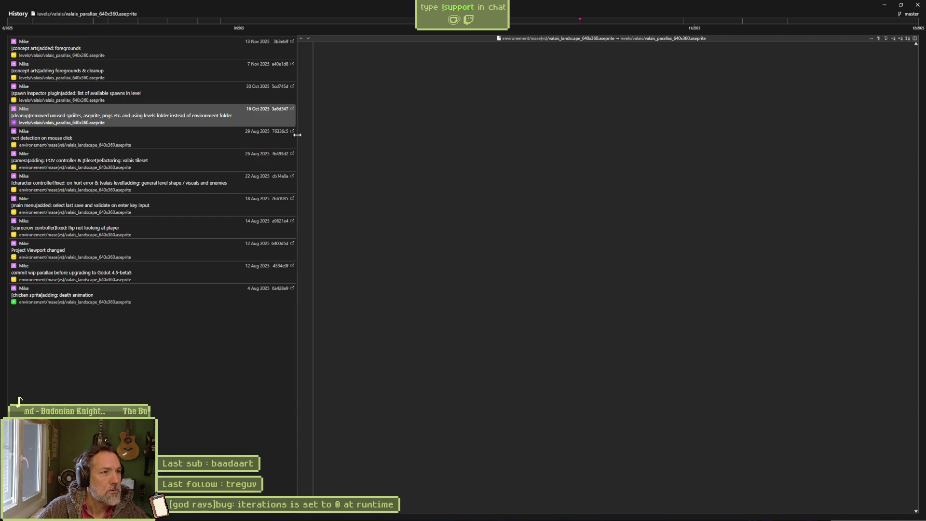
pyautogui.moveTo(297, 134); pyautogui.dragTo(242, 136)
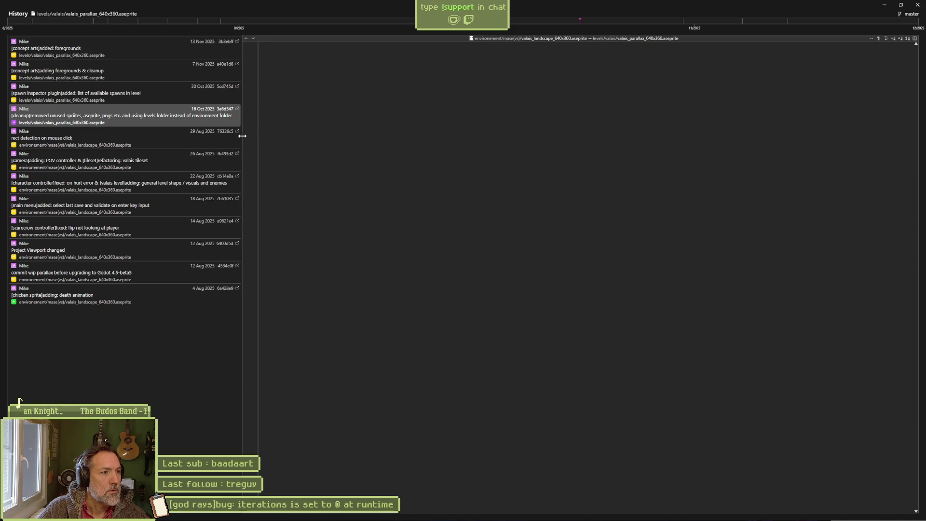
# Step: Reveal the 16 Oct commit in Fork's main history and close the History window
pyautogui.rightClick(120, 118)
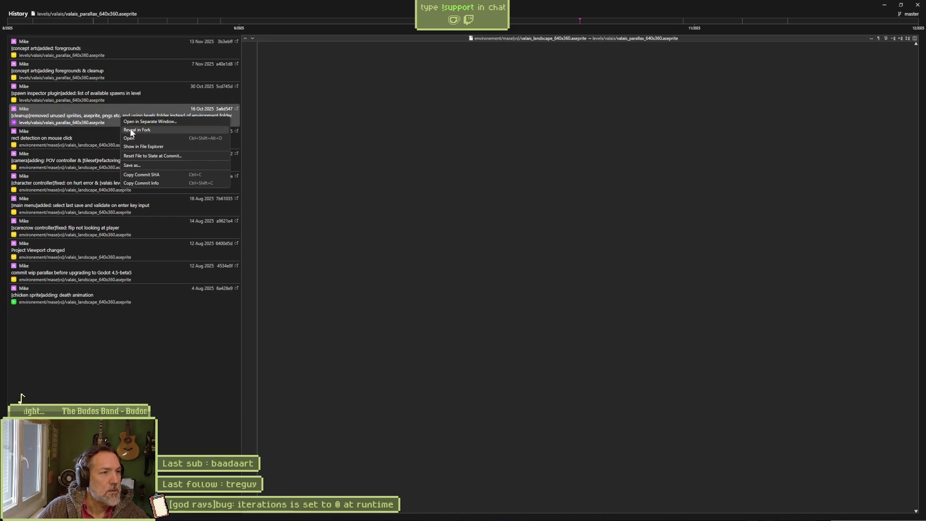
pyautogui.click(129, 129)
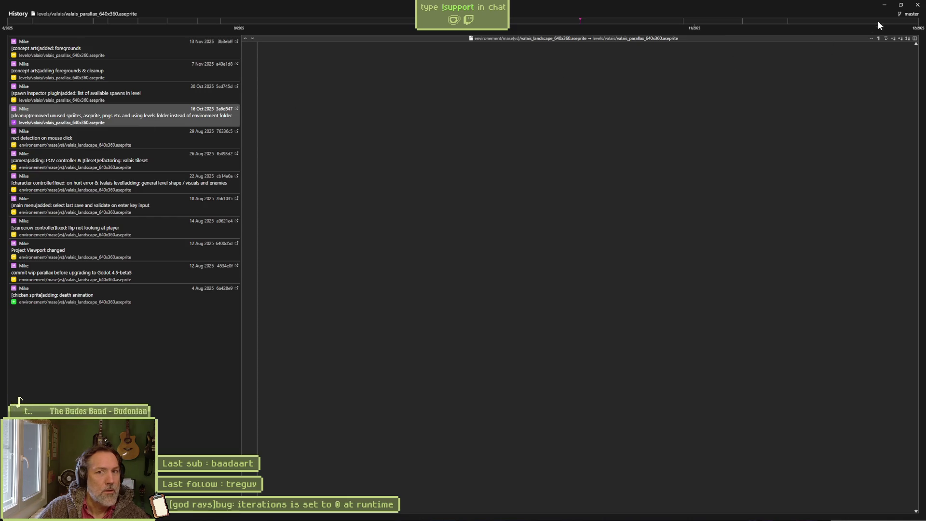
pyautogui.click(884, 5)
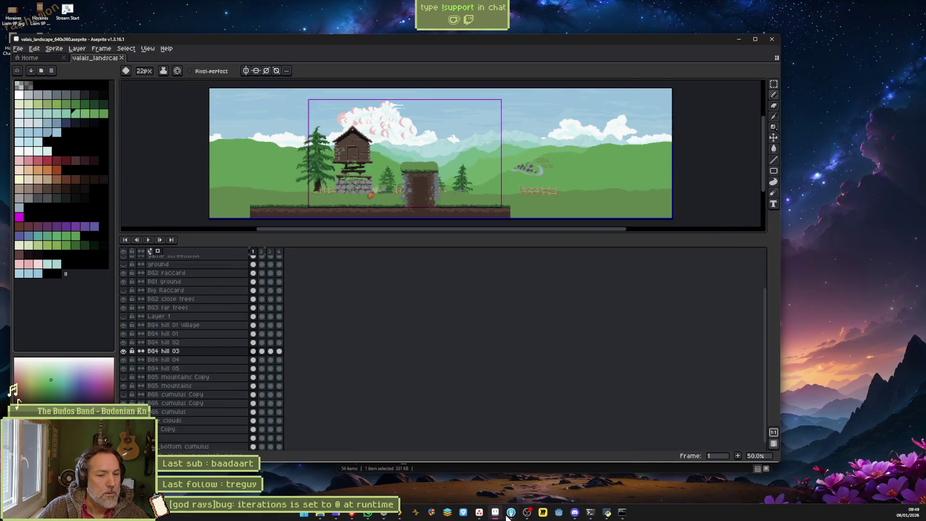
# Step: Select the 16 Oct cleanup commit in Fork and preview the removed vibrant_nature_v8.png
pyautogui.moveTo(511, 512)
pyautogui.click(481, 487)
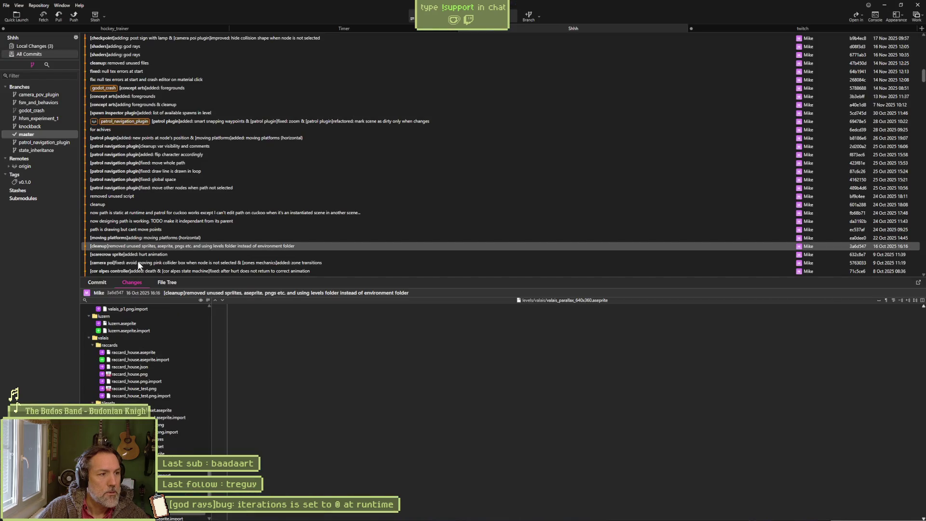
pyautogui.click(164, 247)
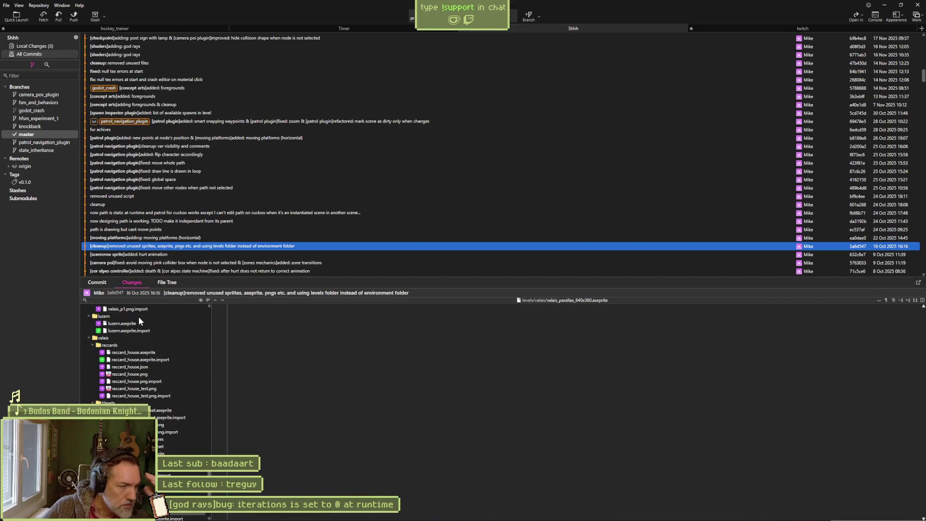
pyautogui.moveTo(169, 387)
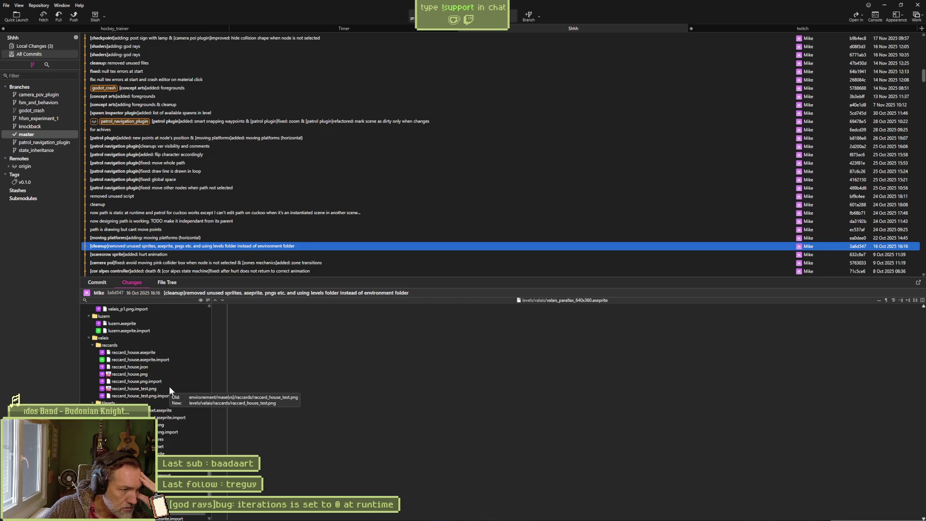
pyautogui.scroll(10, 169, 386)
pyautogui.scroll(1, 165, 392)
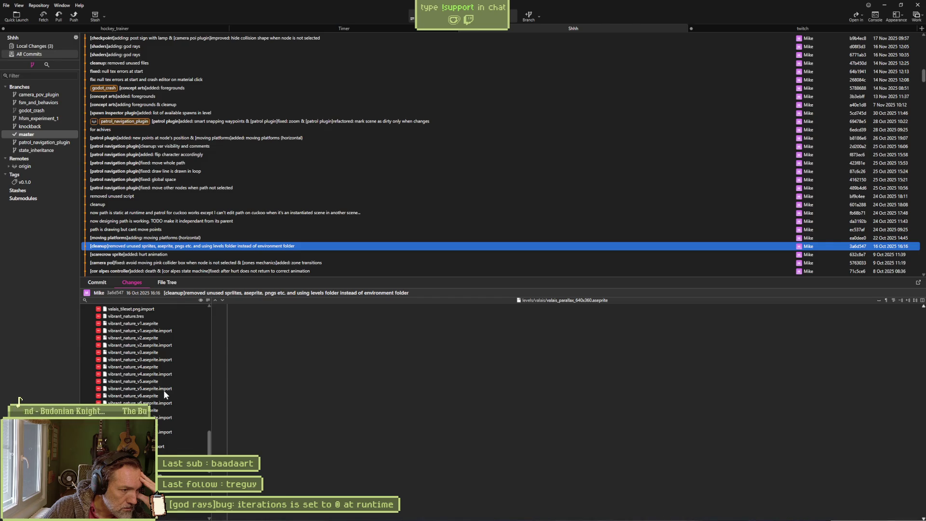
pyautogui.click(145, 439)
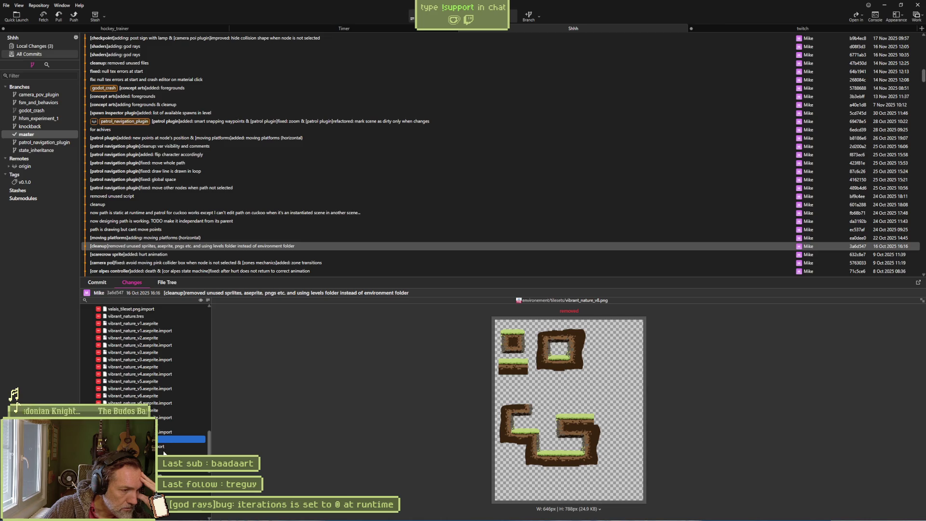
# Step: Scroll the changed files and preview the removed valais_landscape_640x360.png image
pyautogui.scroll(5, 163, 453)
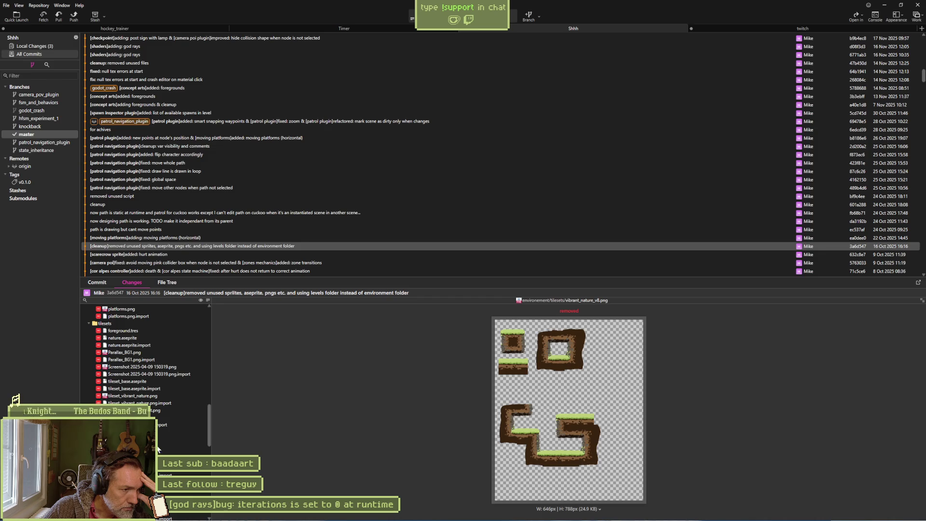
pyautogui.scroll(2, 158, 446)
pyautogui.scroll(3, 158, 444)
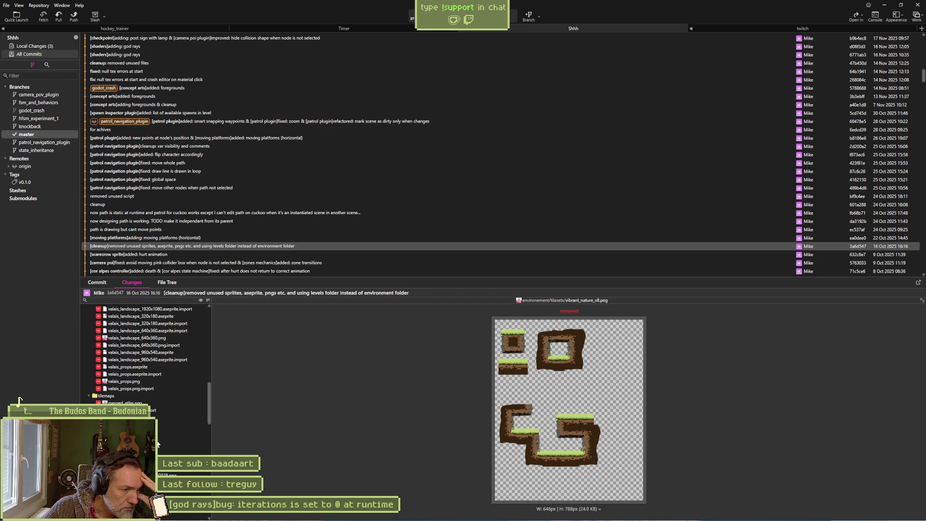
pyautogui.scroll(5, 158, 444)
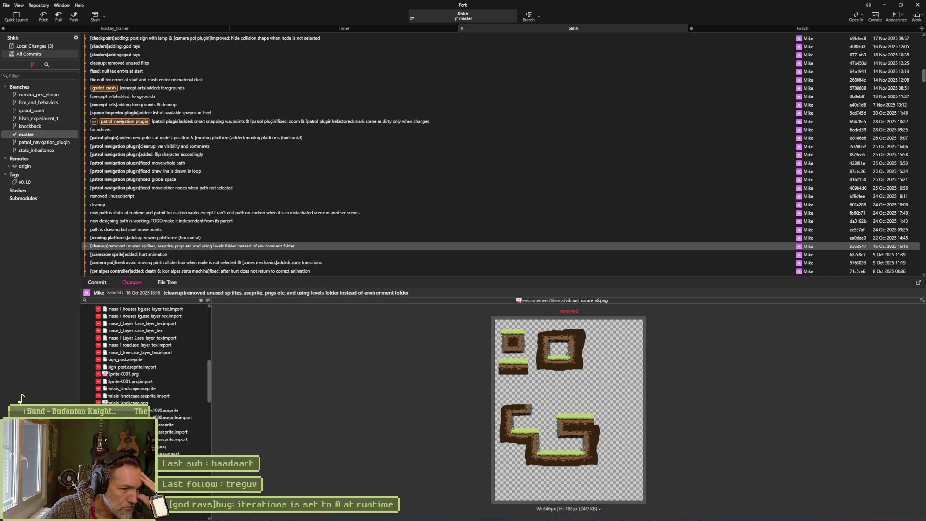
pyautogui.click(181, 446)
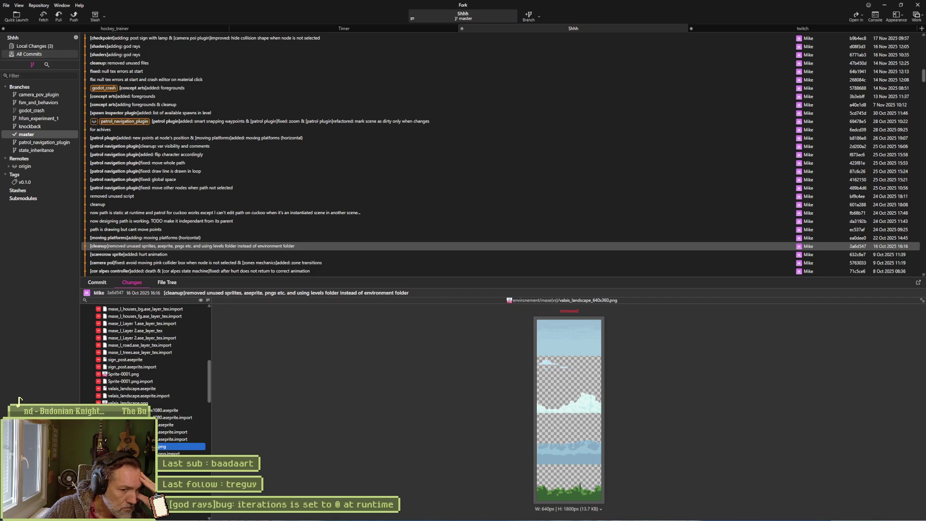
# Step: Preview the removed valais_platforms_tileset-sheet.png tileset image
pyautogui.scroll(5, 169, 381)
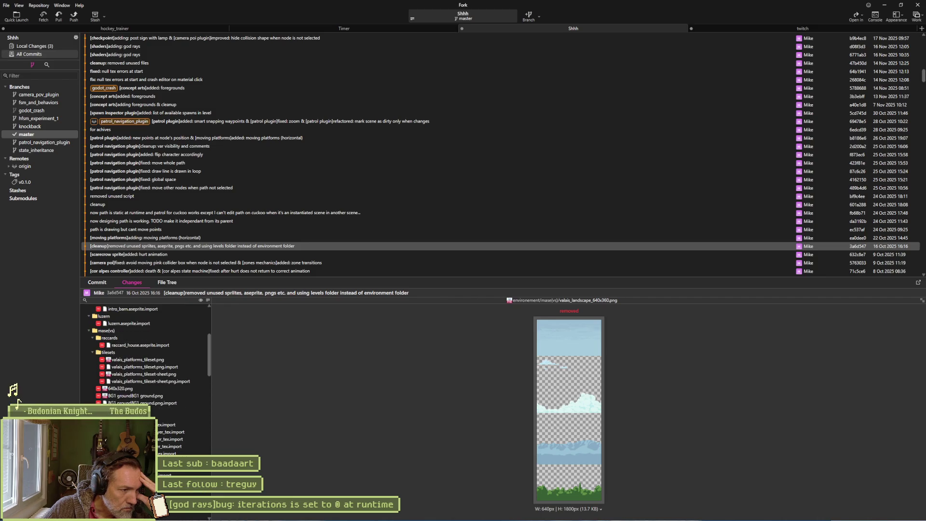
pyautogui.click(172, 375)
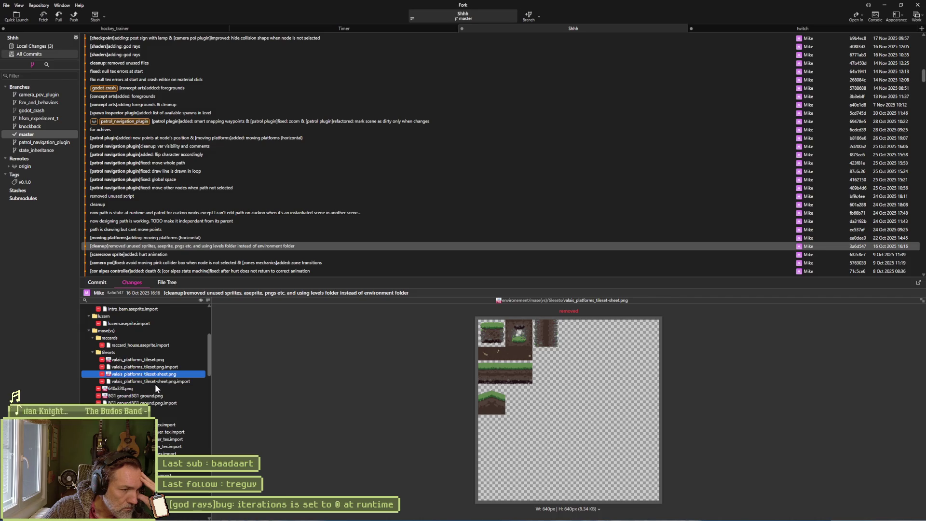
pyautogui.scroll(10, 154, 385)
pyautogui.scroll(-10, 155, 389)
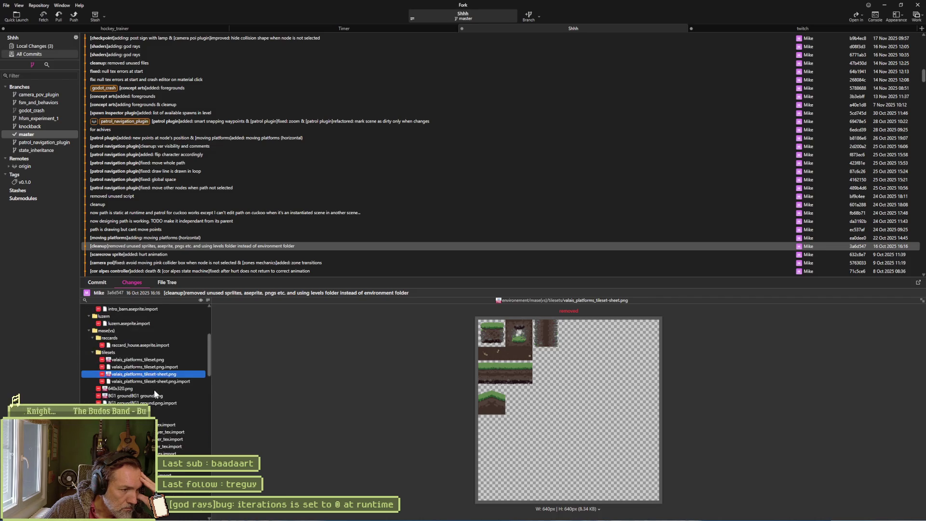
pyautogui.scroll(-5, 161, 423)
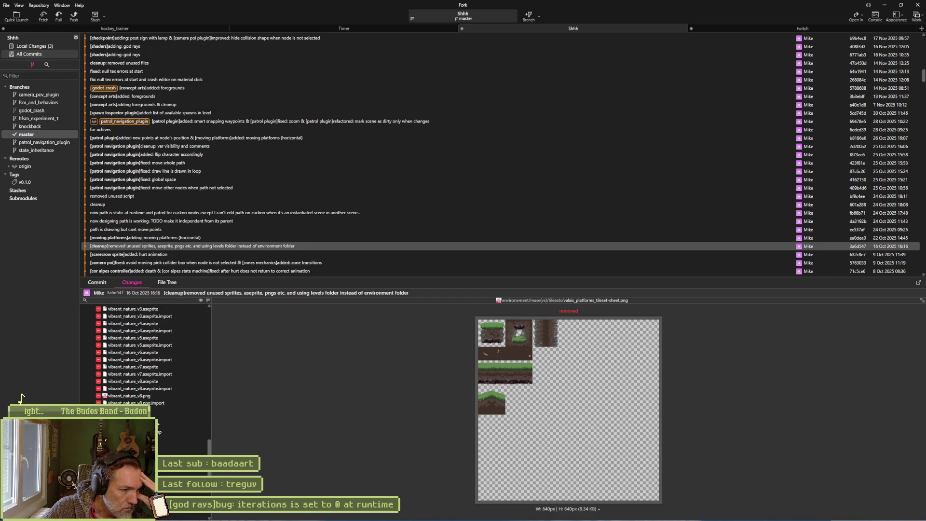
pyautogui.scroll(-3, 174, 433)
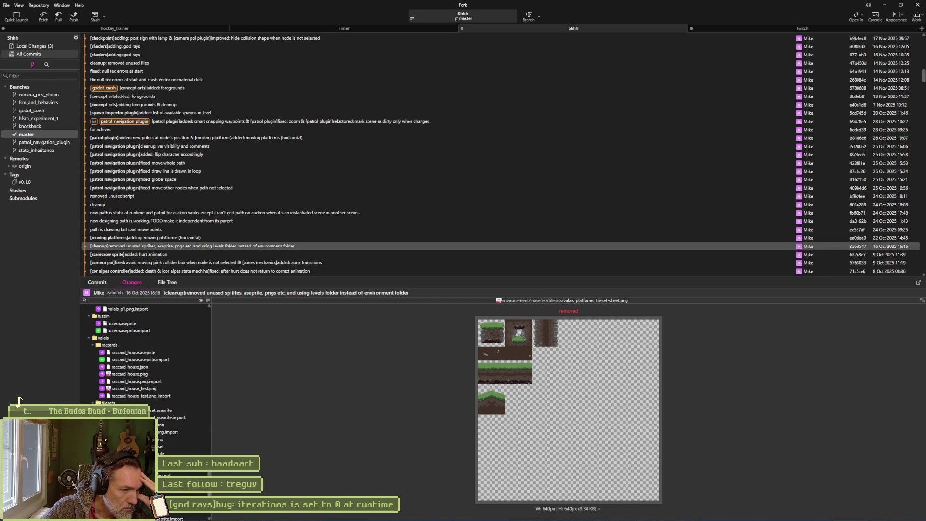
# Step: Move to the valais_landscape to valais_parallax_640x360.aseprite rename entry, then minimize Fork
pyautogui.scroll(-1, 174, 432)
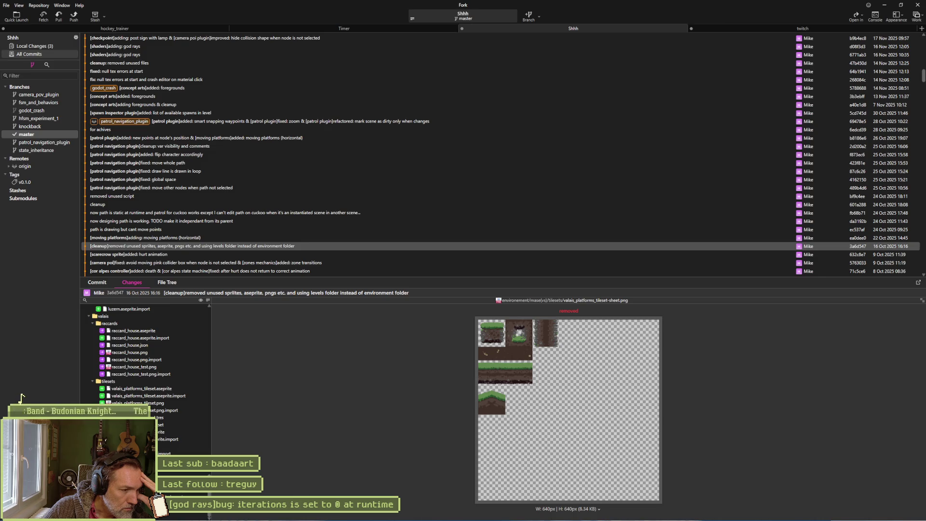
pyautogui.press('Down')
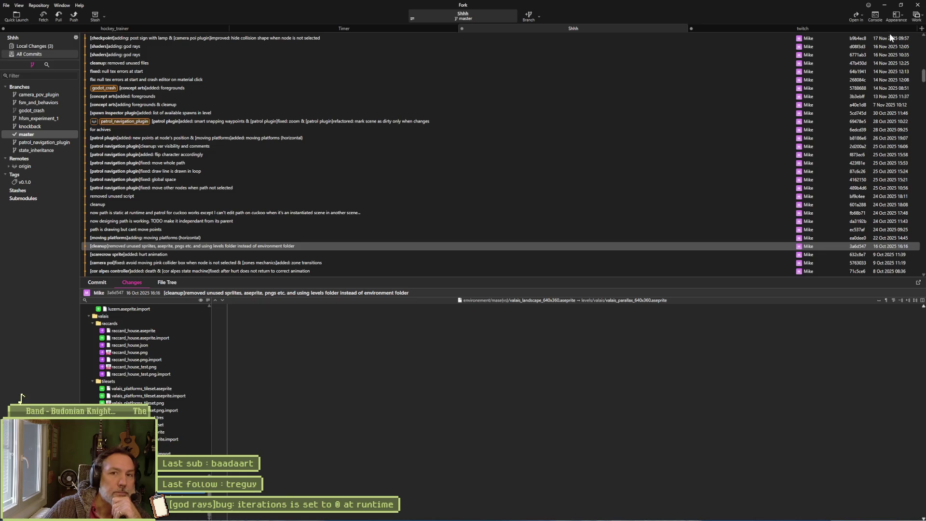
pyautogui.click(884, 6)
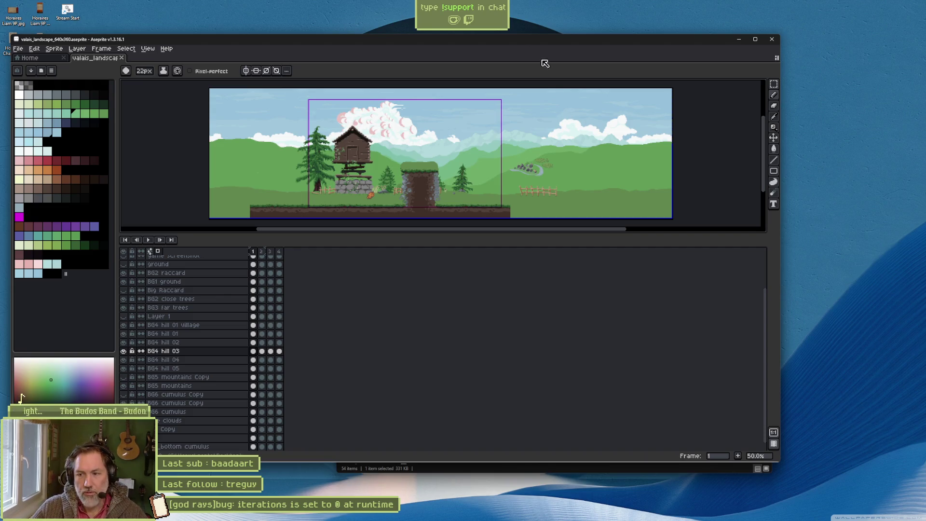
# Step: Add an In progress task '[cleanup]aseprite: valais parallax layers', drag it to the top, and minimize Asana
pyautogui.moveTo(750, 519)
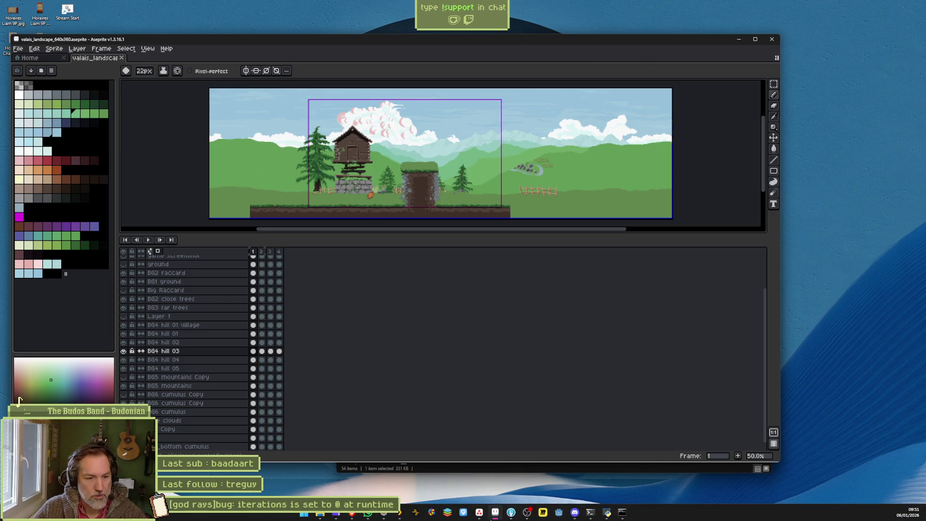
pyautogui.click(495, 513)
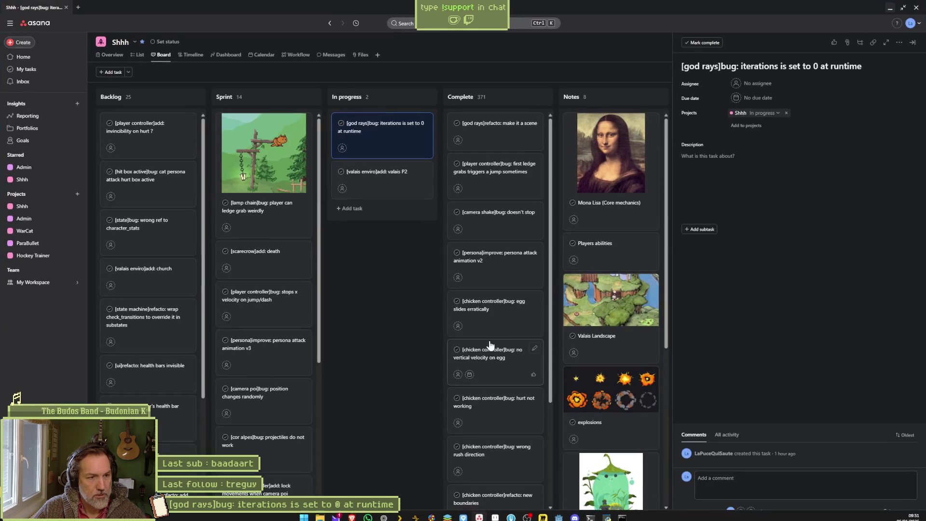
pyautogui.click(371, 213)
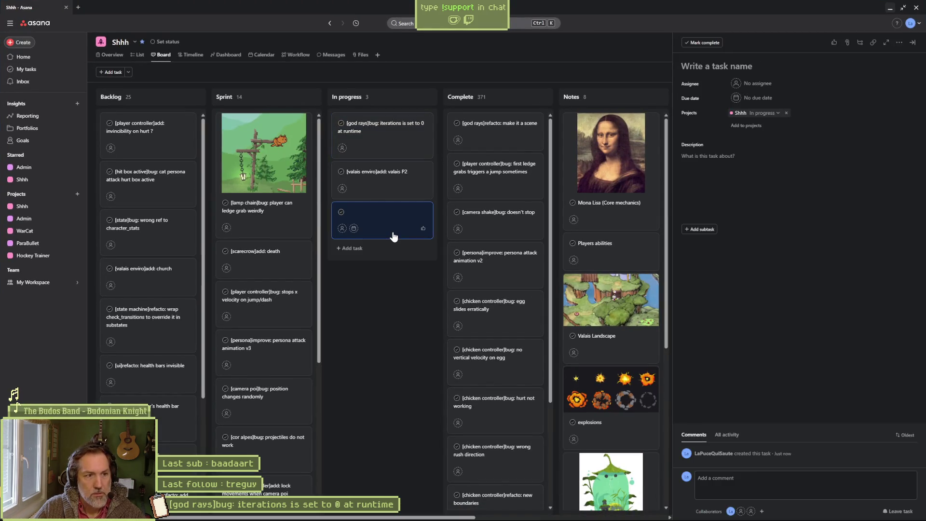
pyautogui.click(726, 68)
pyautogui.write('[')
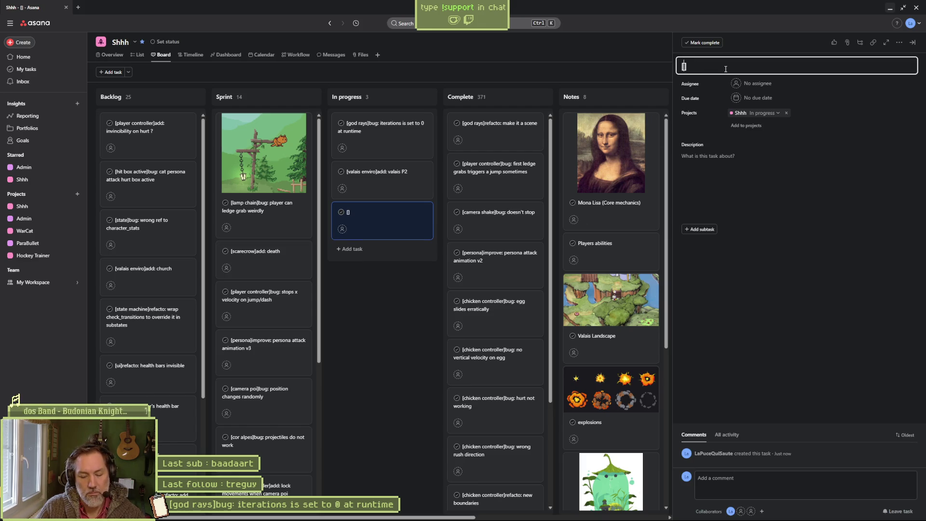
pyautogui.write('cleanup')
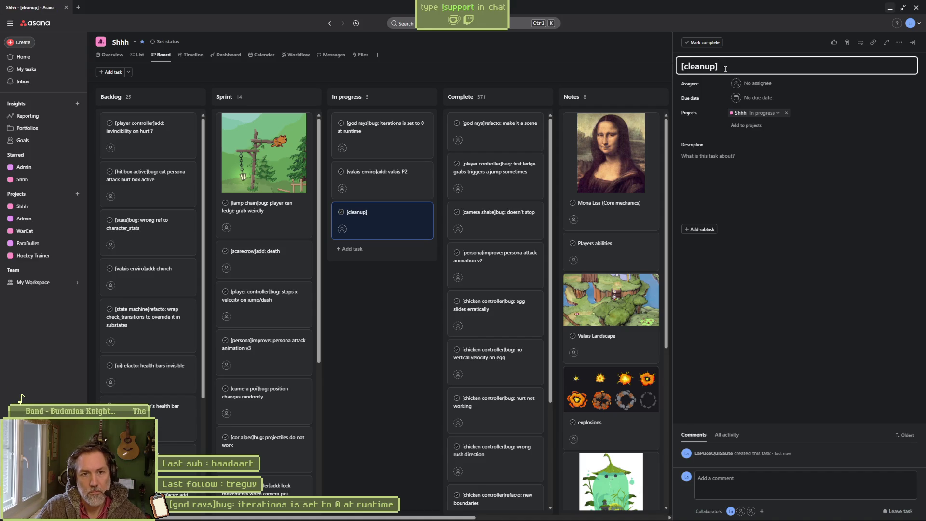
pyautogui.write(']aseprite: ')
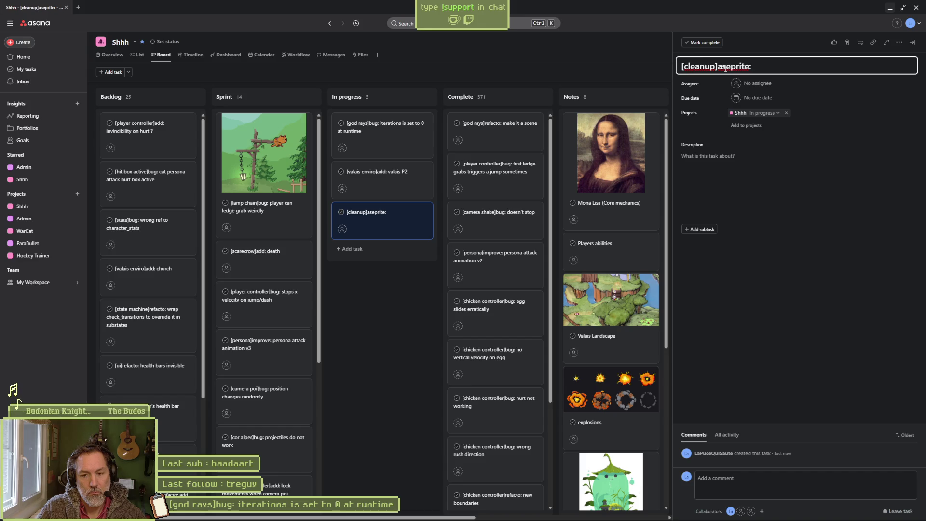
pyautogui.write('valais parallax layers')
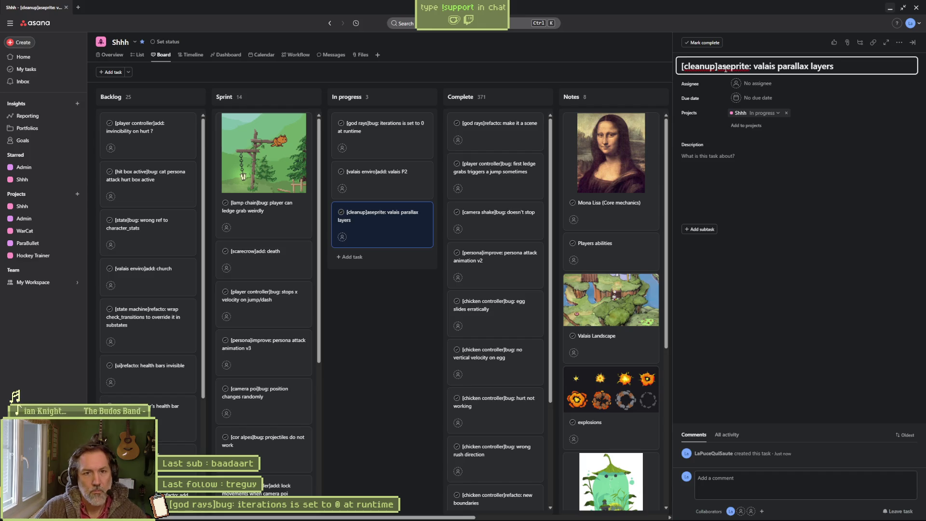
pyautogui.moveTo(375, 215)
pyautogui.mouseDown()
pyautogui.moveTo(400, 153)
pyautogui.moveTo(386, 126)
pyautogui.mouseUp()
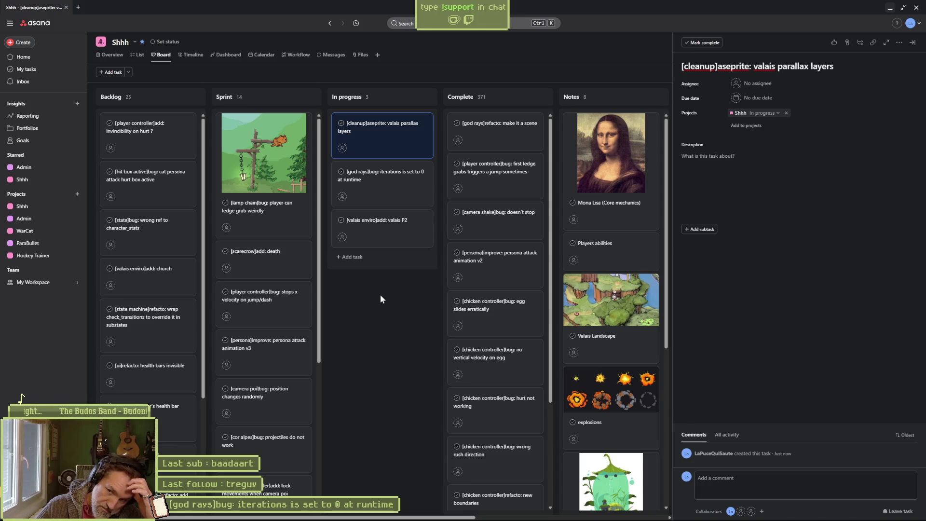
pyautogui.click(891, 8)
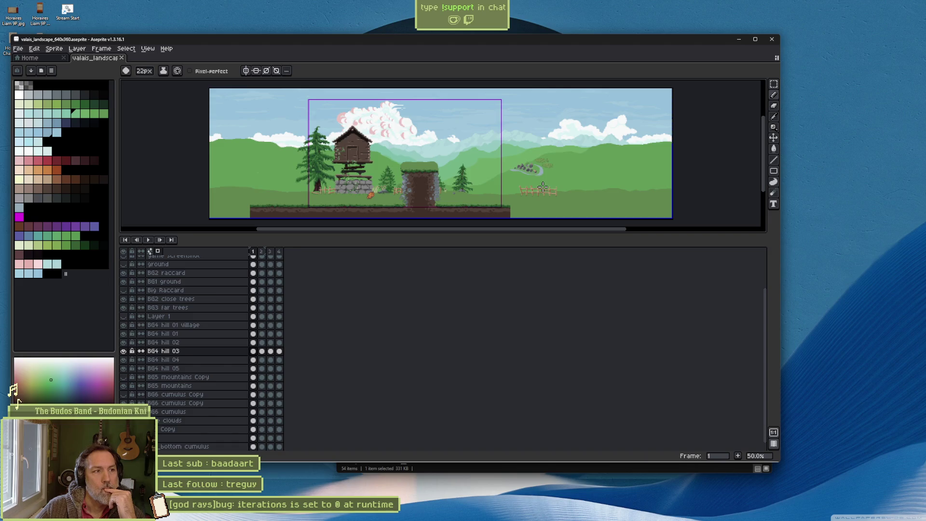
# Step: Maximize the Aseprite window, then briefly view the Desktop folder in File Explorer and close it
pyautogui.moveTo(533, 42); pyautogui.dragTo(622, 145)
pyautogui.doubleClick(622, 145)
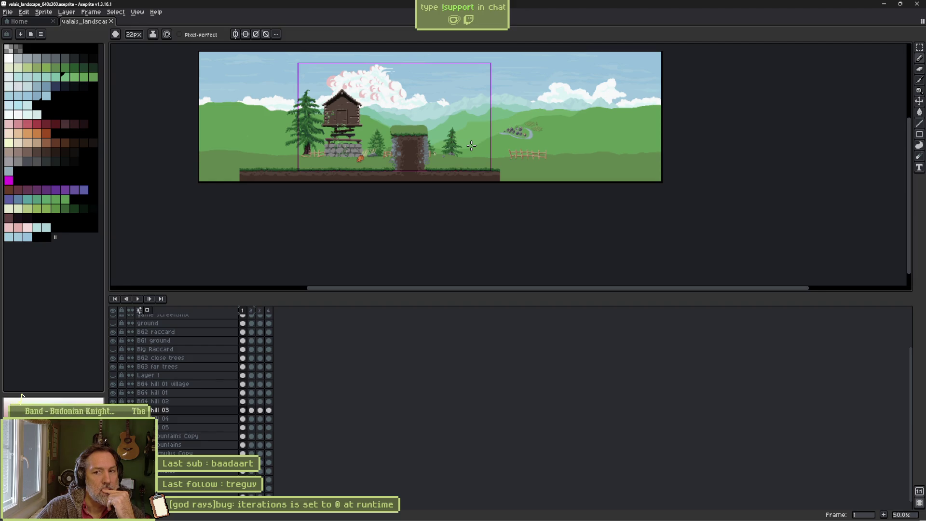
pyautogui.moveTo(409, 516)
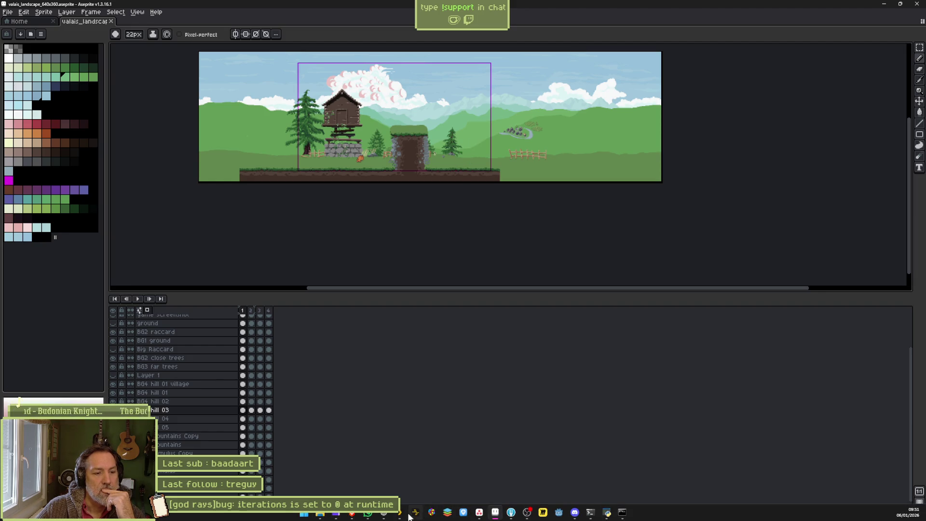
pyautogui.moveTo(321, 517)
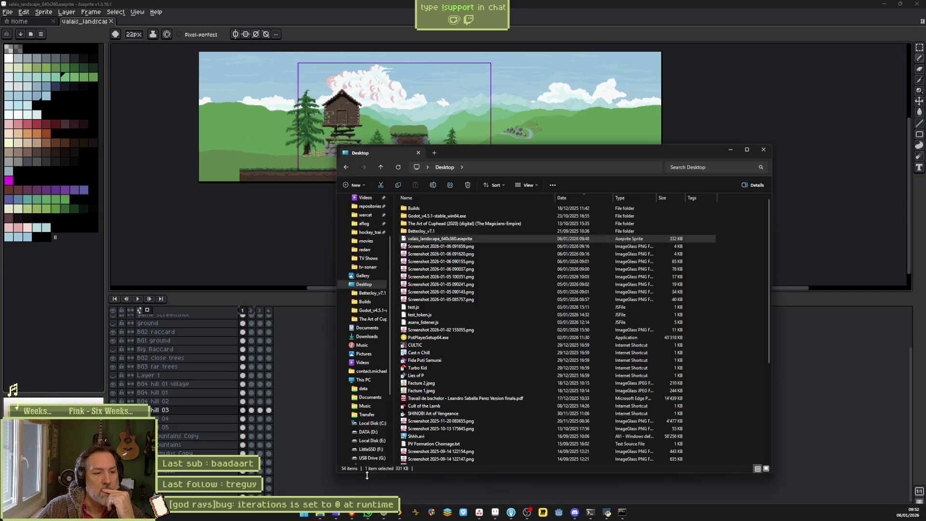
pyautogui.click(366, 475)
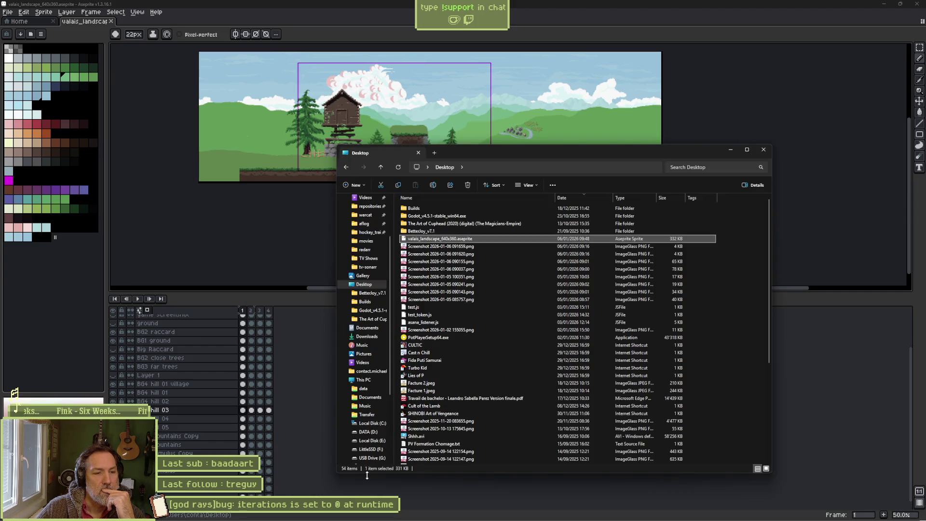
pyautogui.moveTo(366, 519)
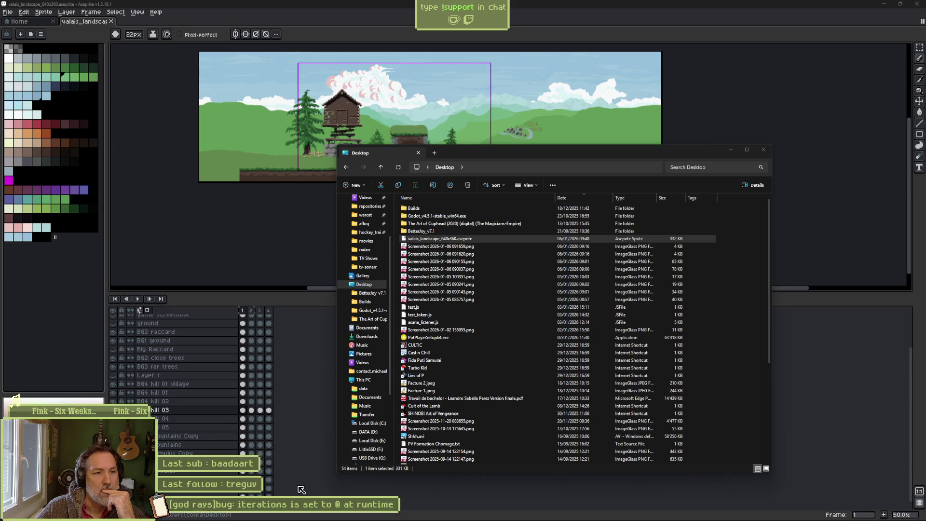
pyautogui.click(763, 150)
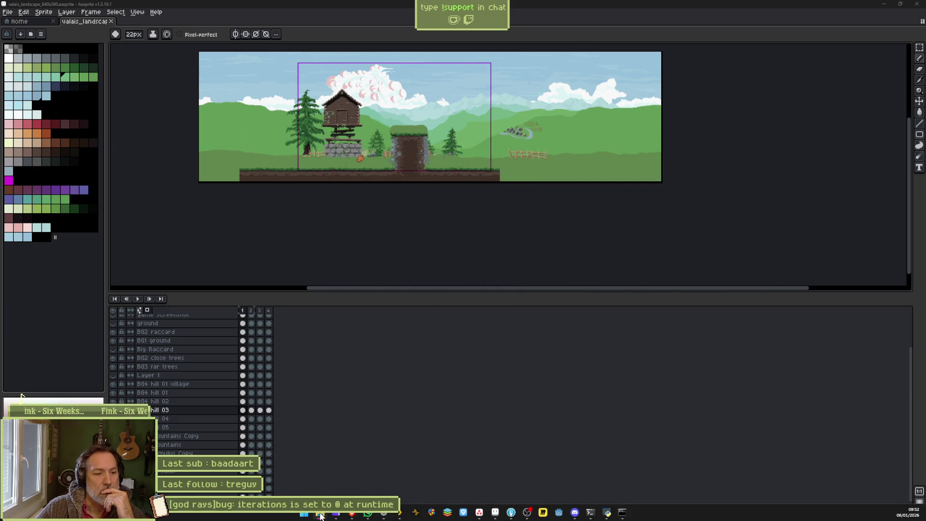
# Step: Switch to the browser showing the Perplexity answer about iterations resetting to 0
pyautogui.moveTo(319, 516)
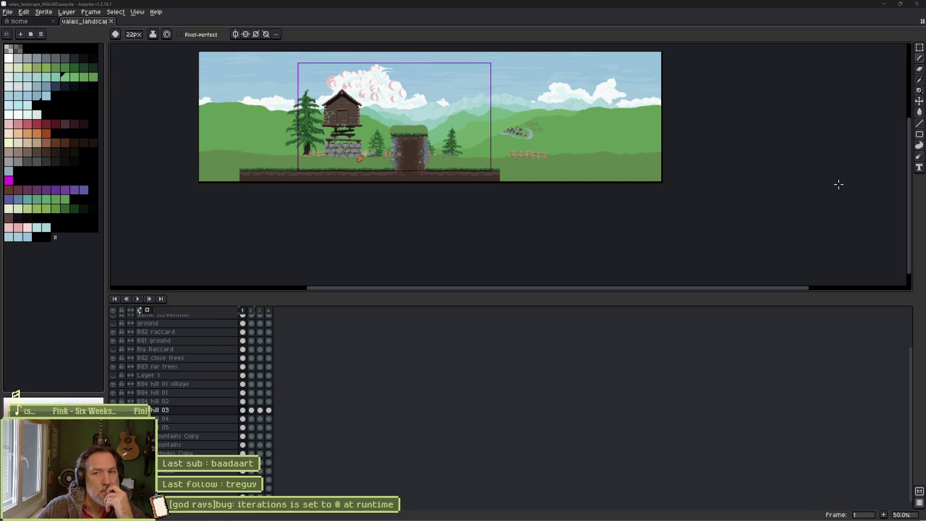
pyautogui.moveTo(475, 517)
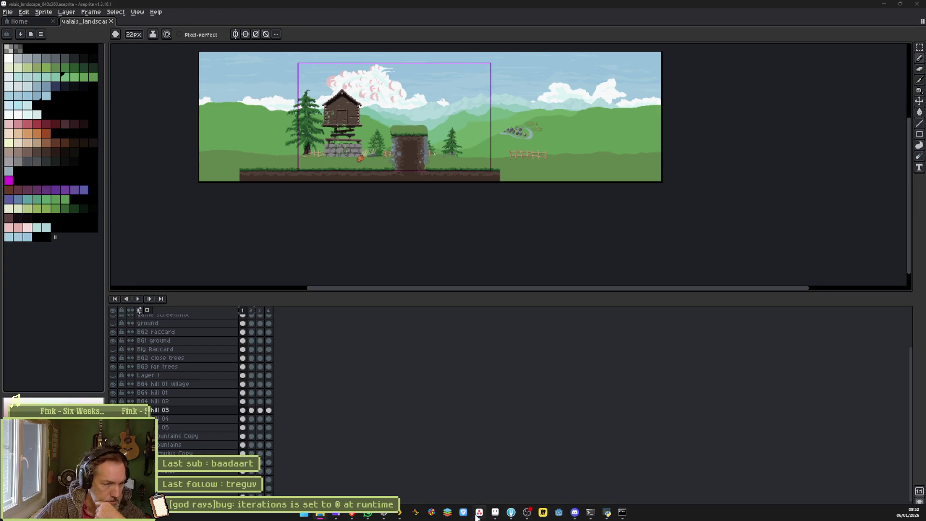
pyautogui.click(395, 514)
# Step: Switch the browser to the blank white page, then bring the Asana board back up
pyautogui.moveTo(5, 167)
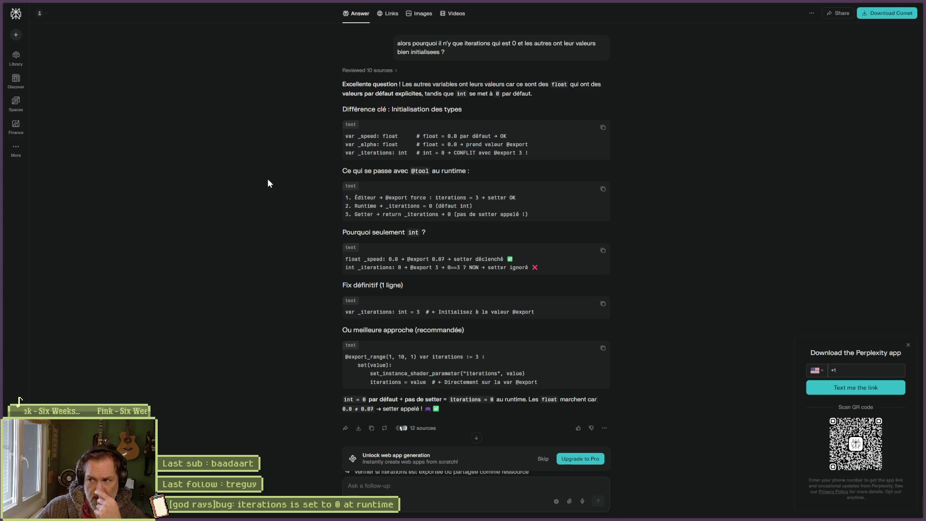
pyautogui.moveTo(2, 104)
pyautogui.click(20, 91)
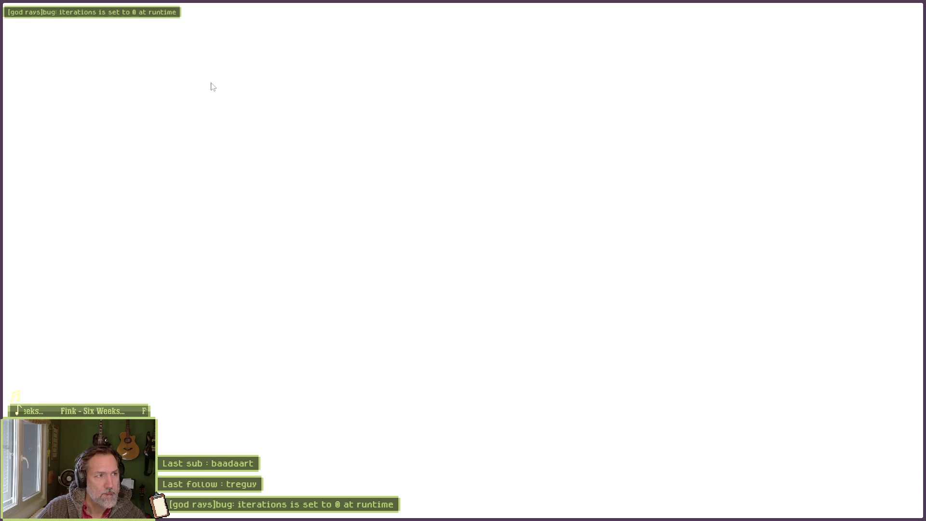
pyautogui.click(484, 513)
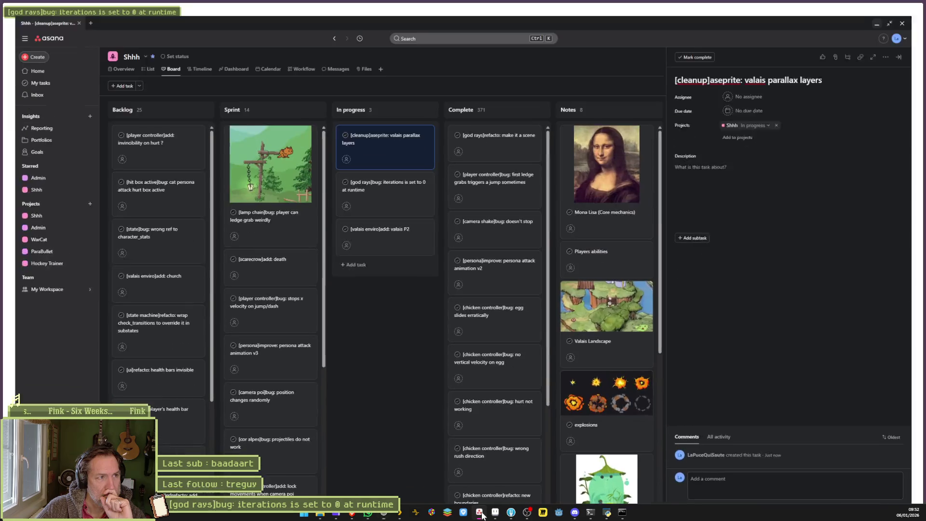
# Step: Drag the cleanup card down In progress and back to the top, then minimize Asana
pyautogui.moveTo(373, 134); pyautogui.dragTo(382, 224)
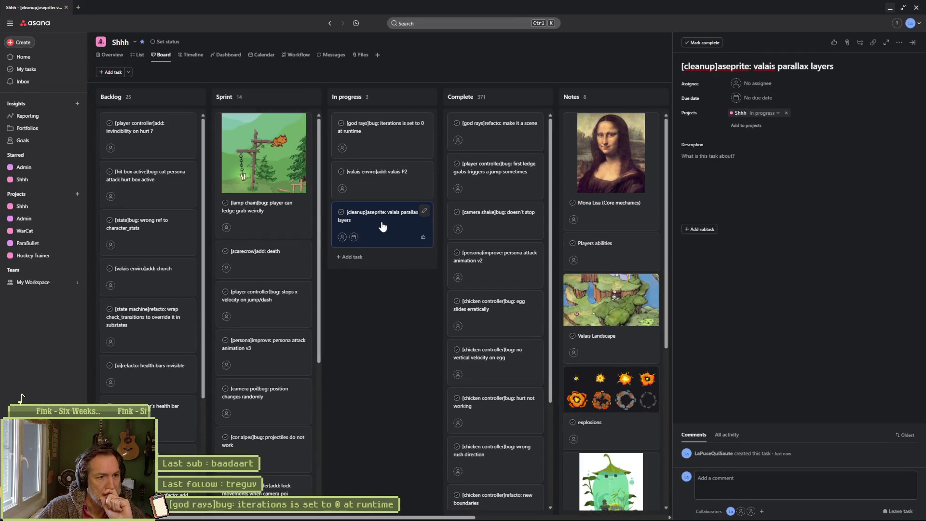
pyautogui.moveTo(381, 176); pyautogui.dragTo(381, 175)
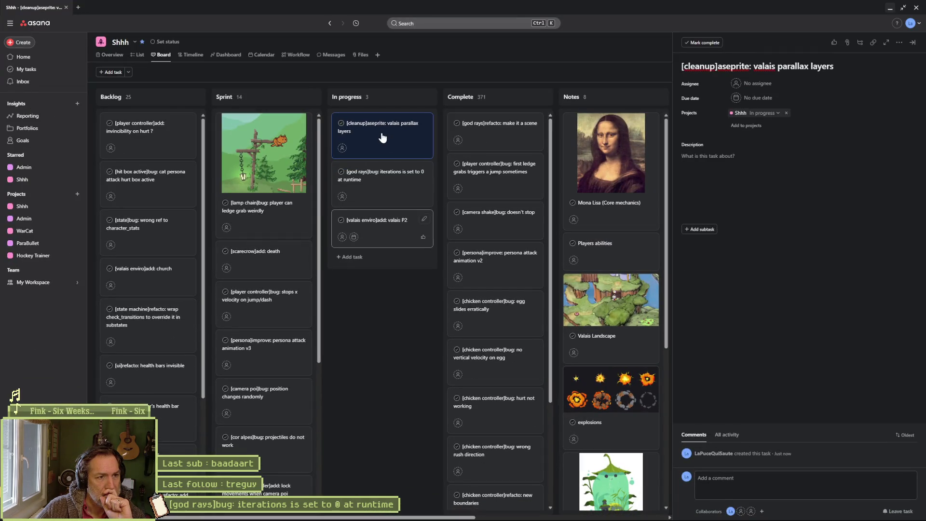
pyautogui.click(891, 9)
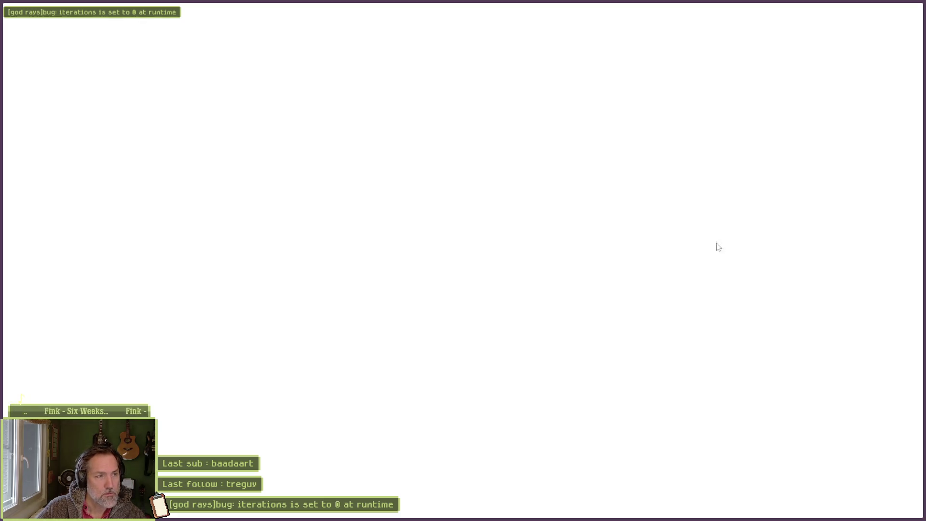
# Step: Check todo_pixelated_box\todo_text.txt in VS Code, close it and Explorer, then Inspect the blank page
pyautogui.press('super+e')
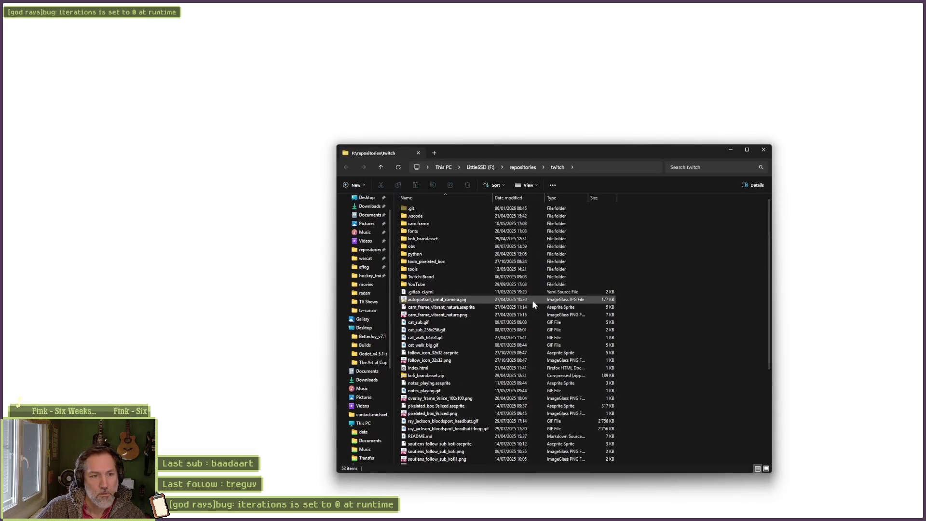
pyautogui.doubleClick(434, 261)
pyautogui.doubleClick(424, 261)
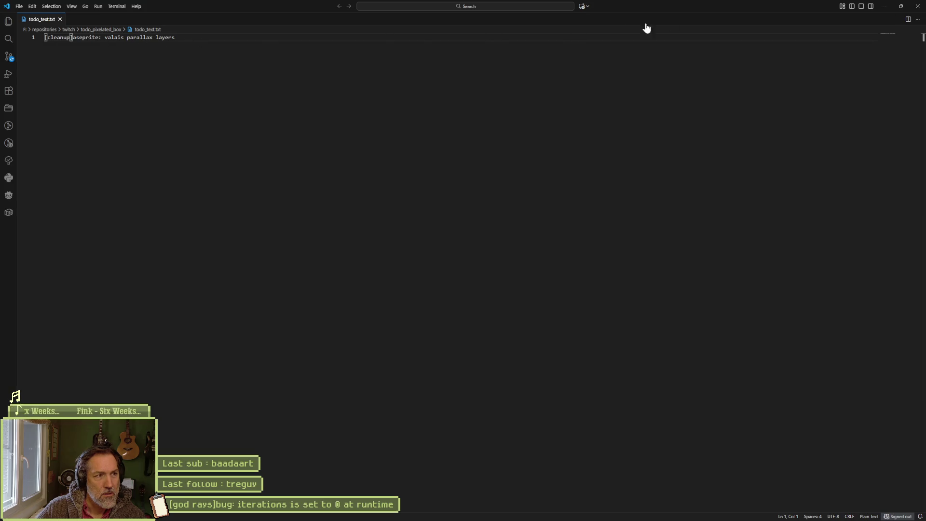
pyautogui.click(917, 5)
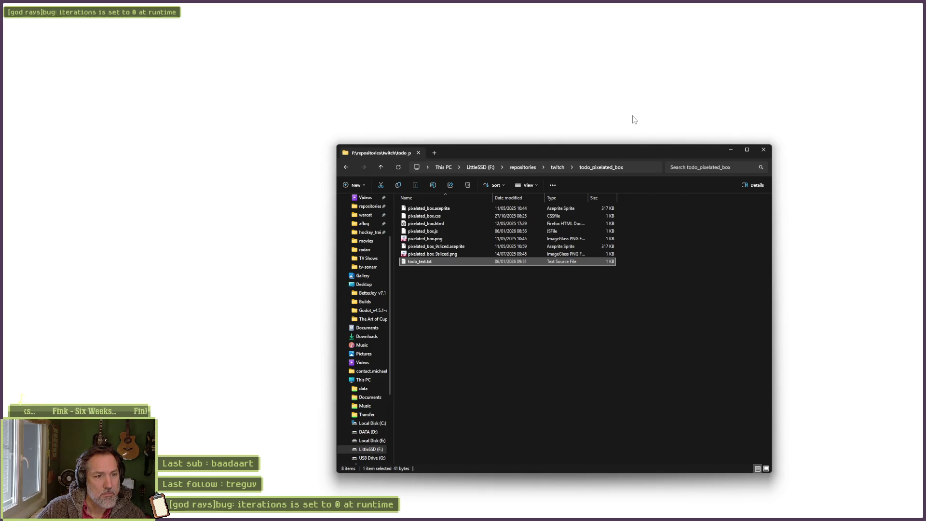
pyautogui.click(763, 149)
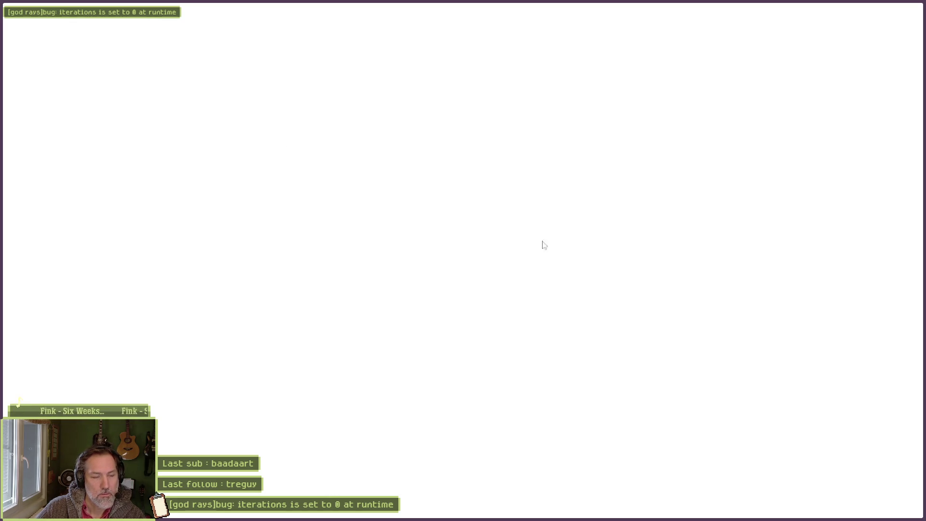
pyautogui.rightClick(520, 277)
pyautogui.click(546, 360)
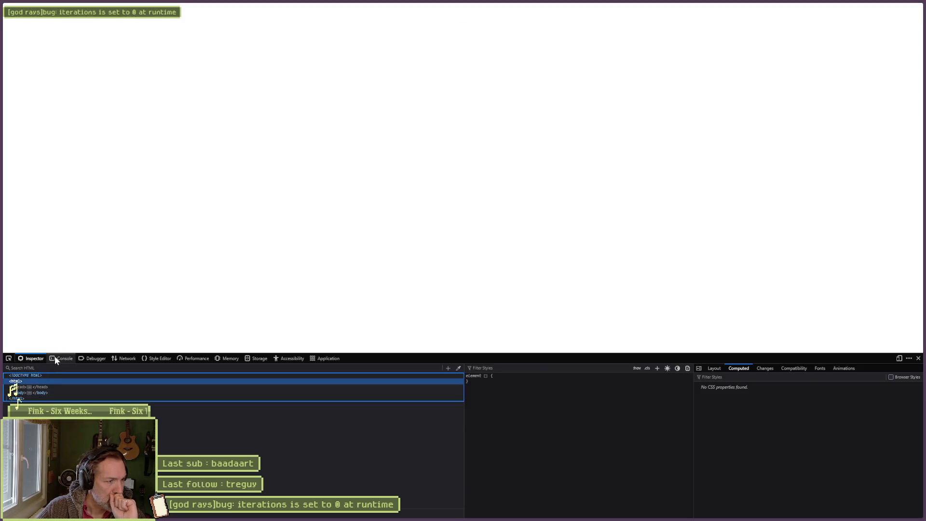
# Step: Switch devtools to the Console and select the tail of the last god rays todo log line
pyautogui.click(56, 359)
pyautogui.moveTo(187, 431); pyautogui.dragTo(243, 433)
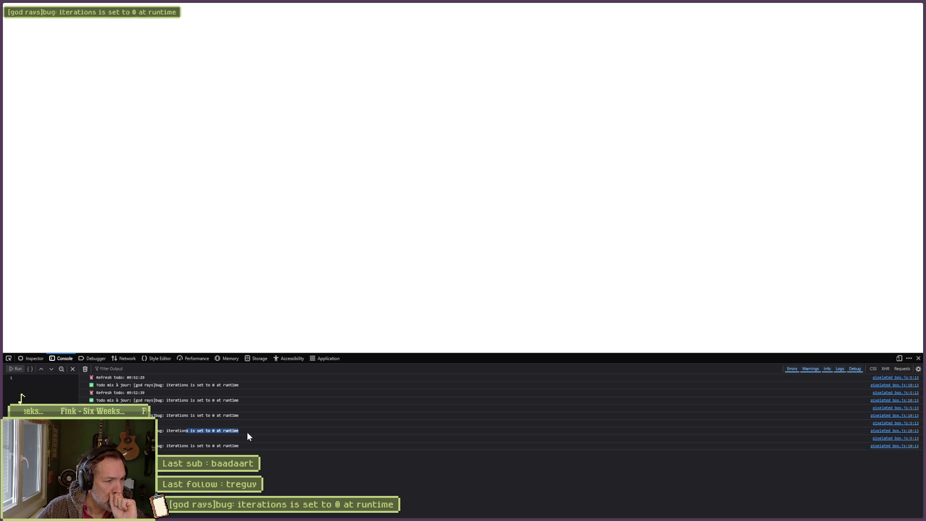
pyautogui.moveTo(206, 446); pyautogui.dragTo(235, 445)
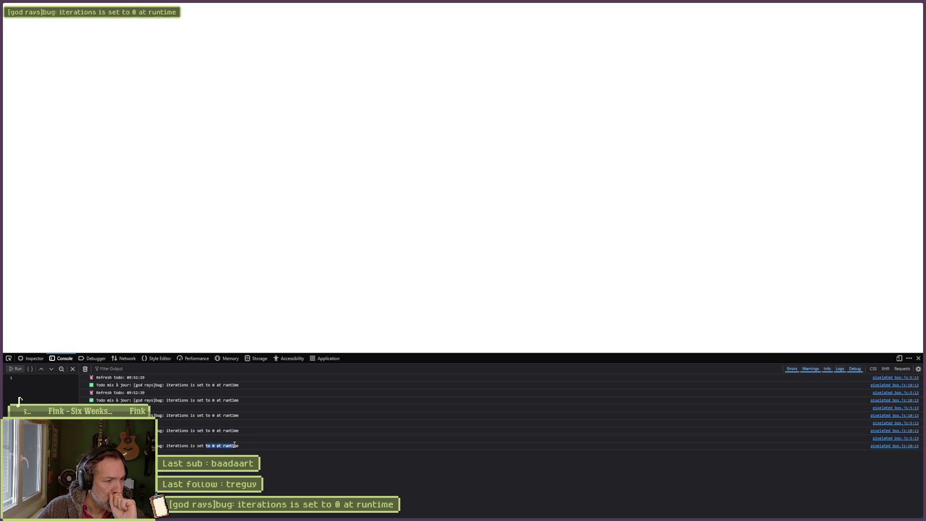
pyautogui.moveTo(463, 516)
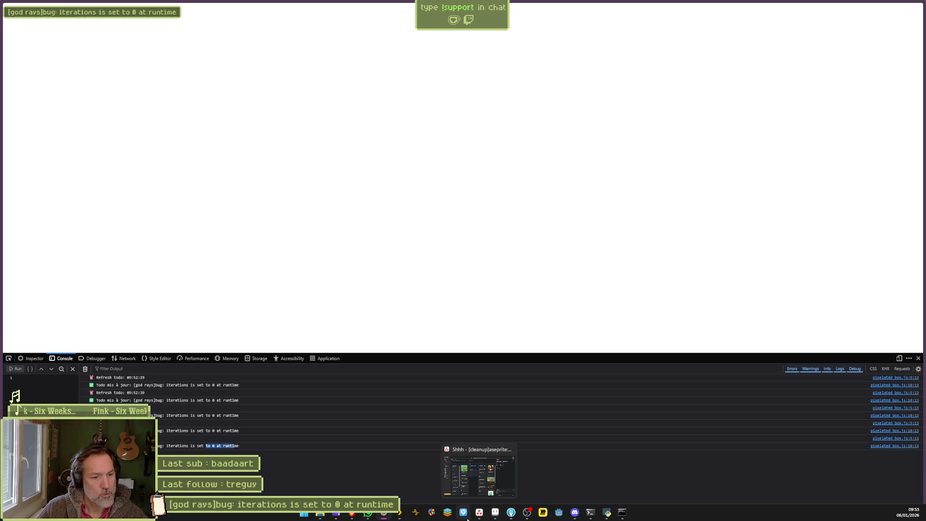
# Step: Open asana.com in a new browser tab
pyautogui.hotkey('ctrl', 't')
pyautogui.write('asep')
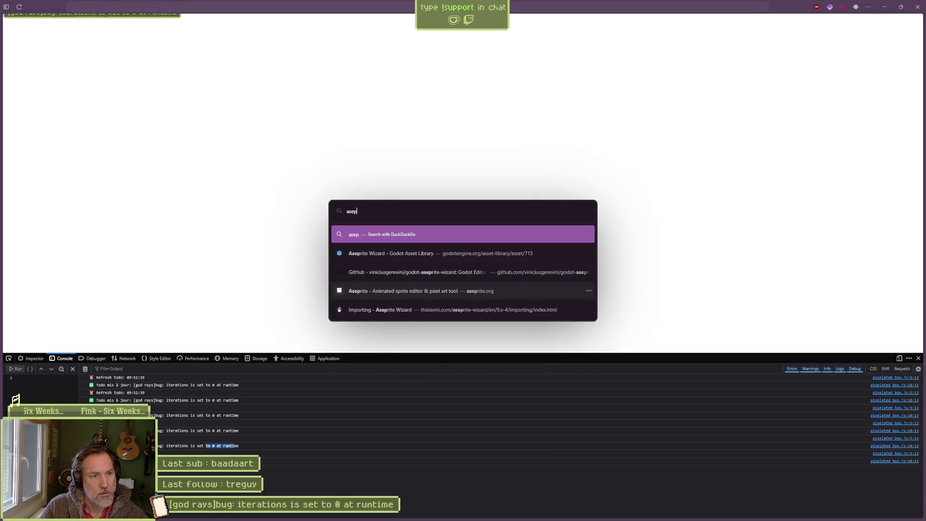
pyautogui.press('BackSpace')
pyautogui.press('BackSpace')
pyautogui.write('ana')
pyautogui.press('Return')
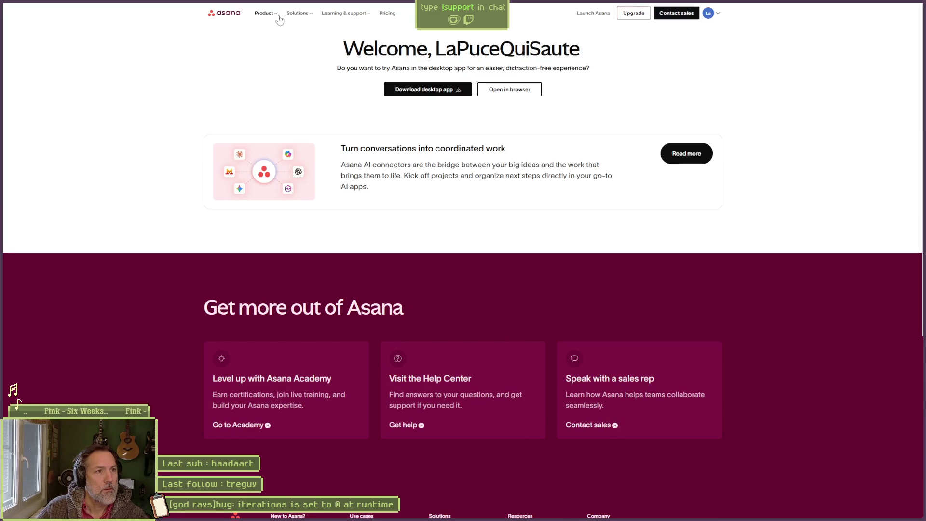
# Step: Go to My tasks, open the Shhh project board, then Alt+Tab back to the local page
pyautogui.click(708, 13)
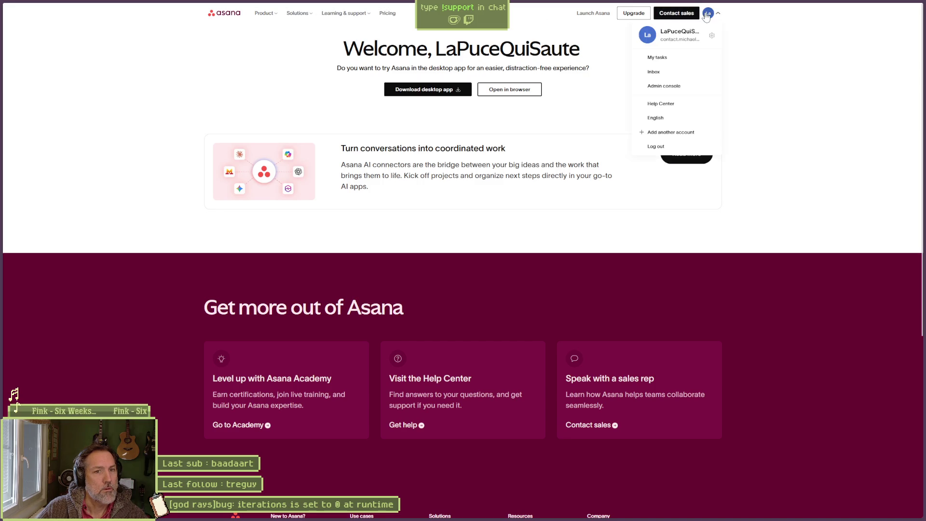
pyautogui.click(670, 60)
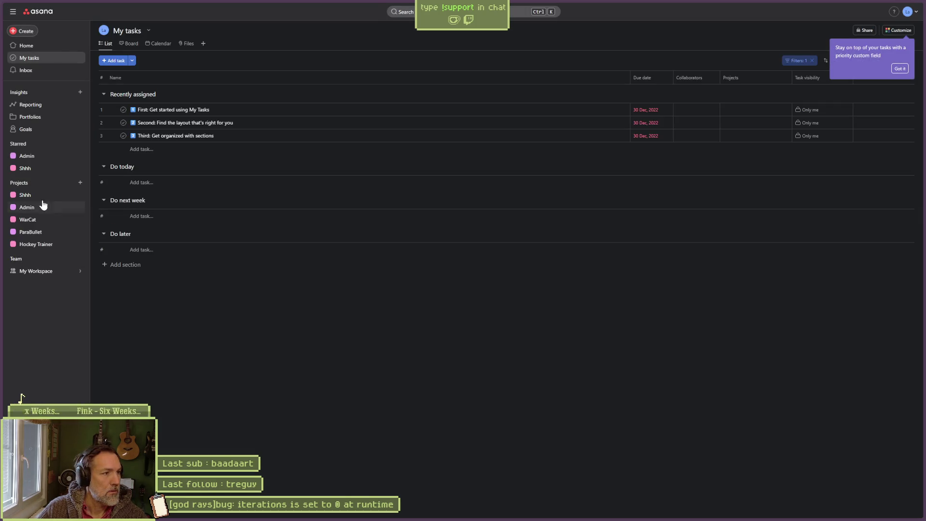
pyautogui.click(29, 198)
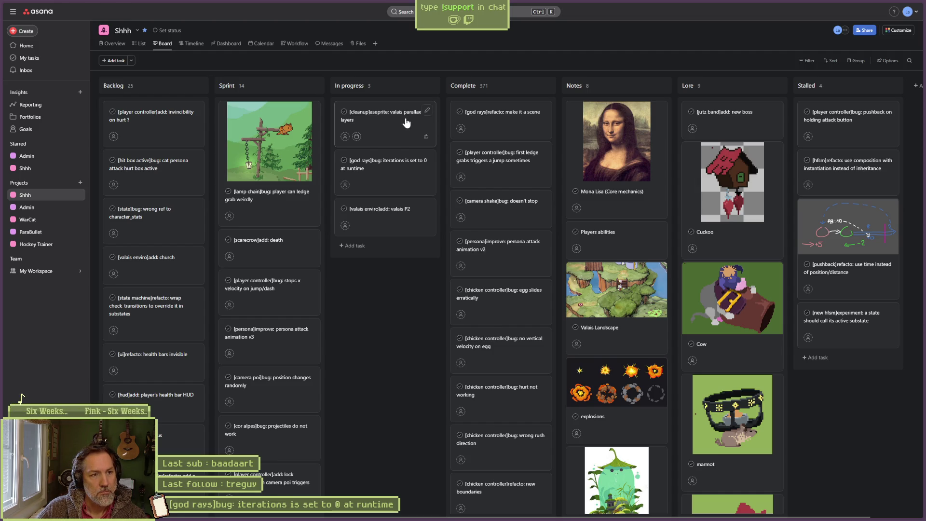
pyautogui.hotkey('alt', 'Tab')
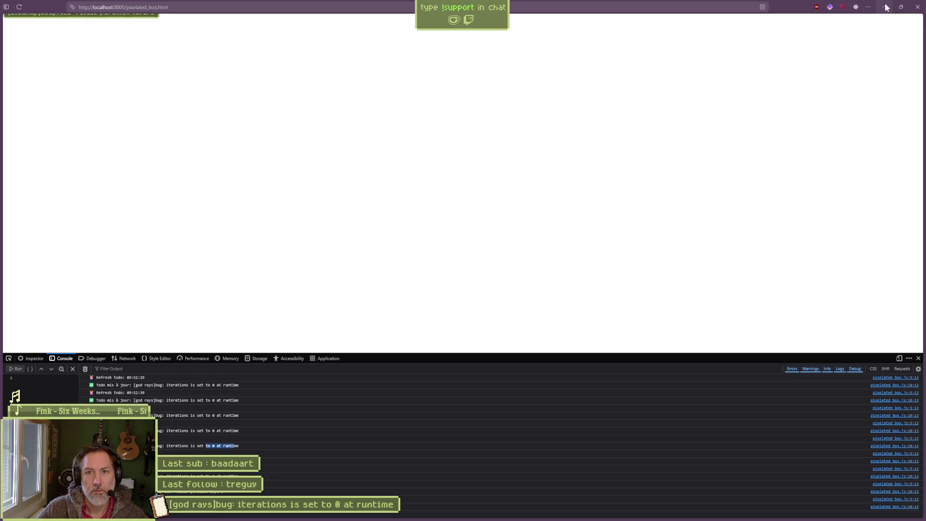
# Step: Exit Firefox fullscreen and minimize it, scroll the Aseprite layer list, then open the Home tab
pyautogui.click(901, 7)
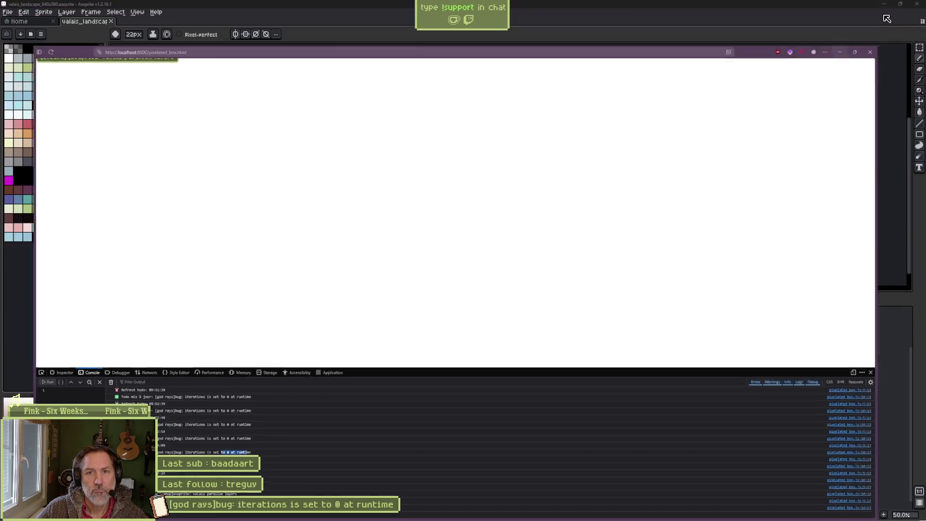
pyautogui.click(886, 18)
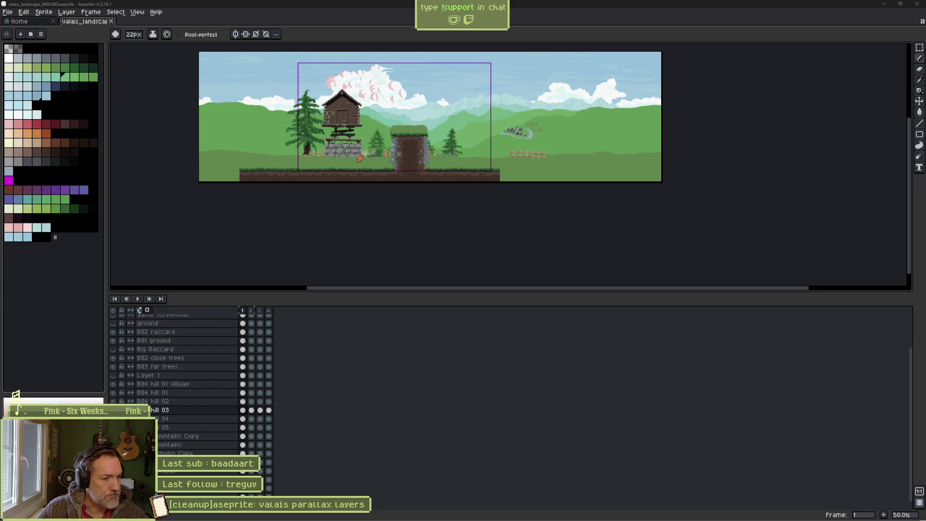
pyautogui.scroll(3, 231, 474)
pyautogui.scroll(-2, 231, 473)
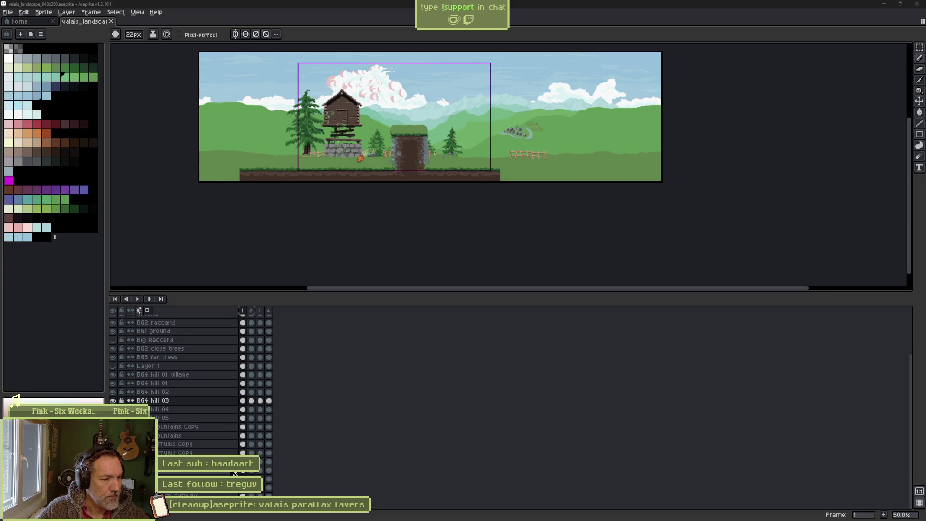
pyautogui.scroll(2, 267, 431)
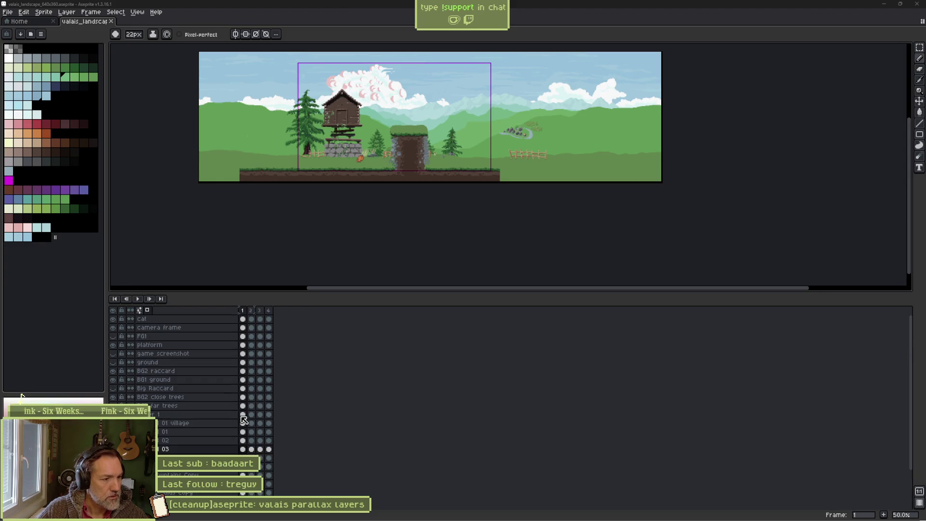
pyautogui.moveTo(368, 513)
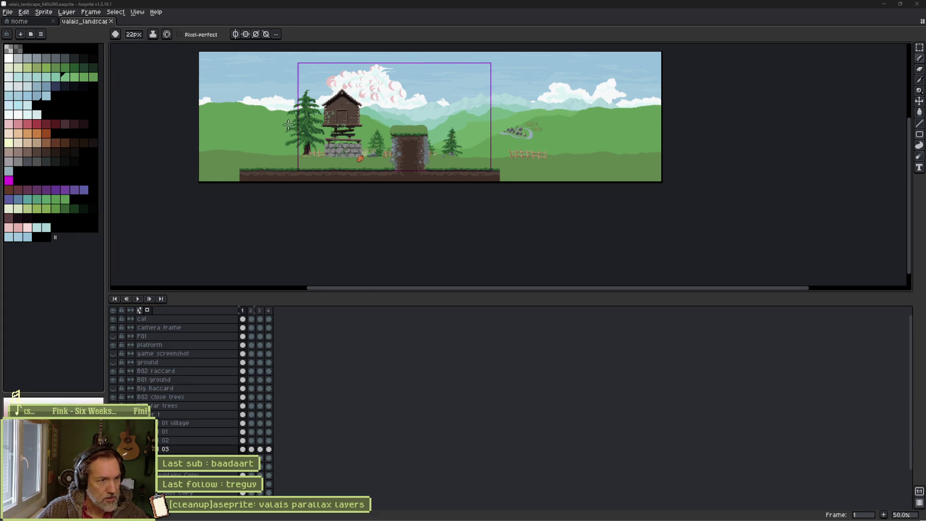
pyautogui.click(32, 21)
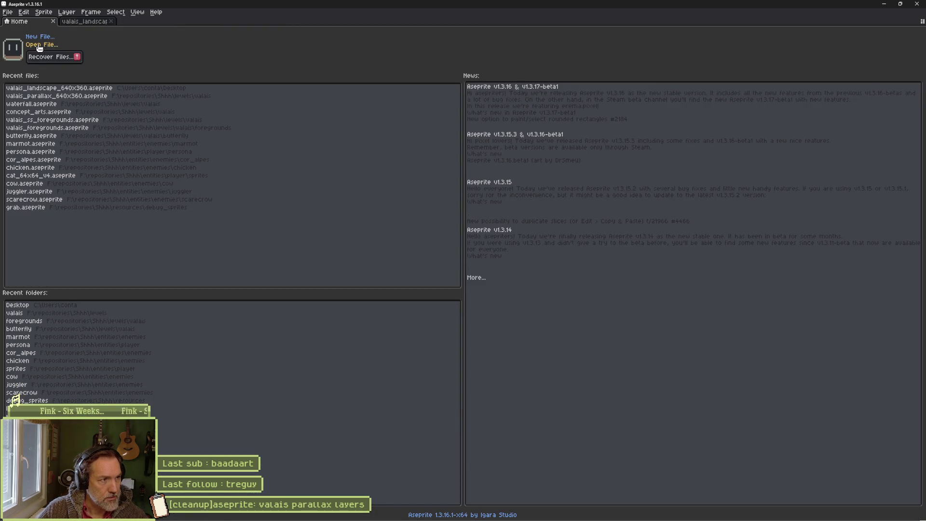
# Step: Open valais_parallax_640x360.aseprite and start saving it under a new file name
pyautogui.click(40, 46)
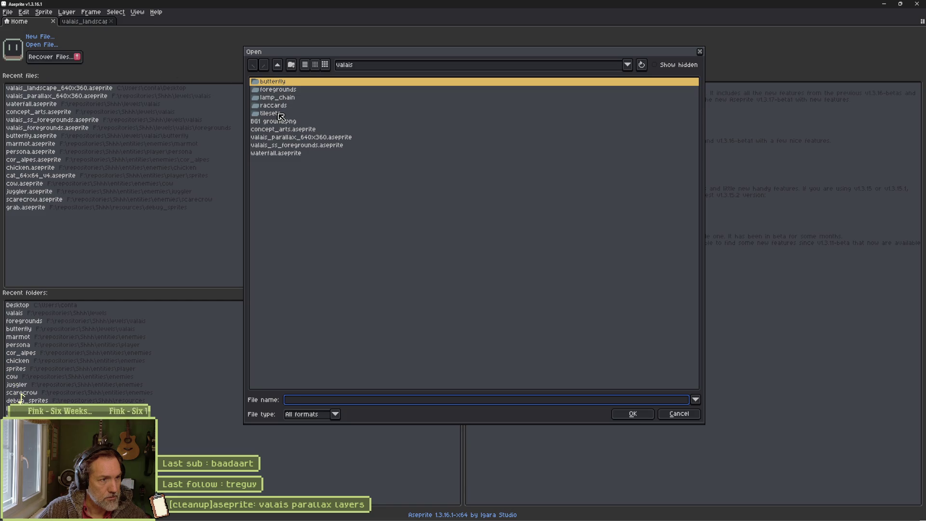
pyautogui.click(290, 137)
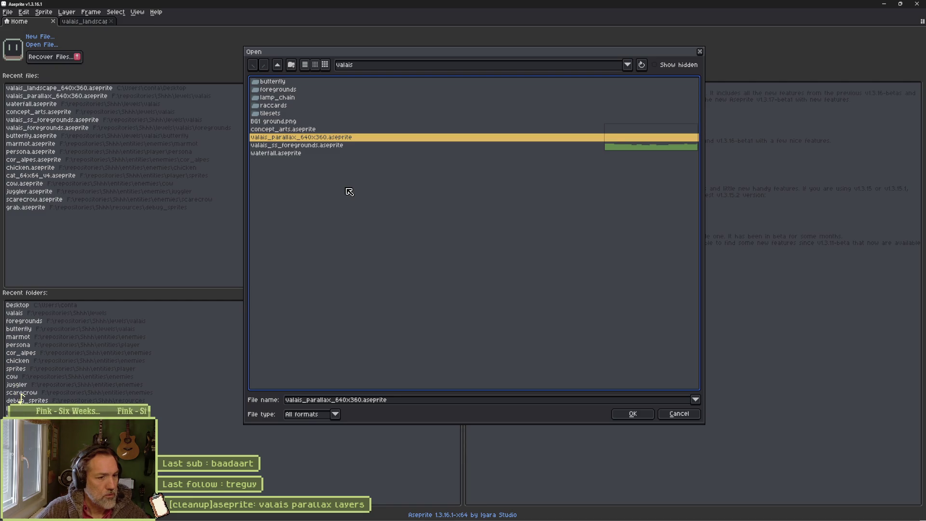
pyautogui.click(633, 414)
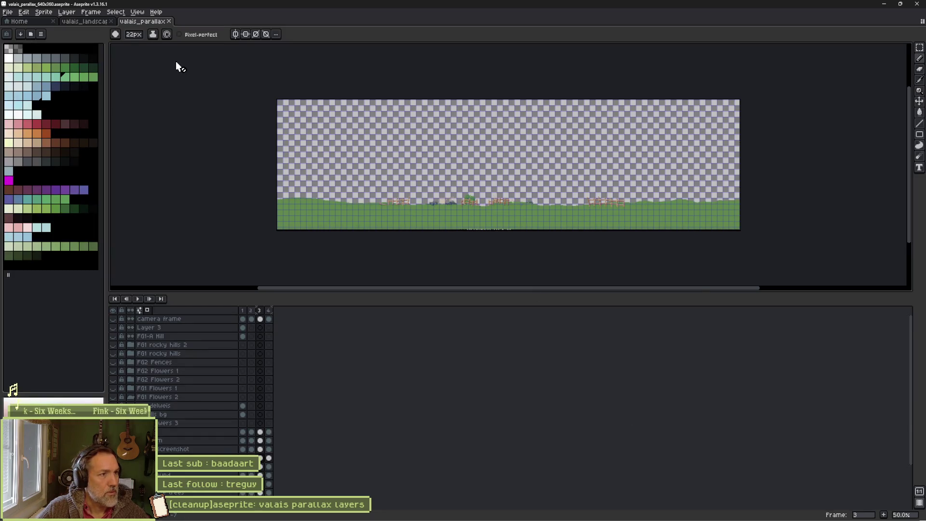
pyautogui.hotkey('ctrl', 'shift', 's')
pyautogui.click(363, 401)
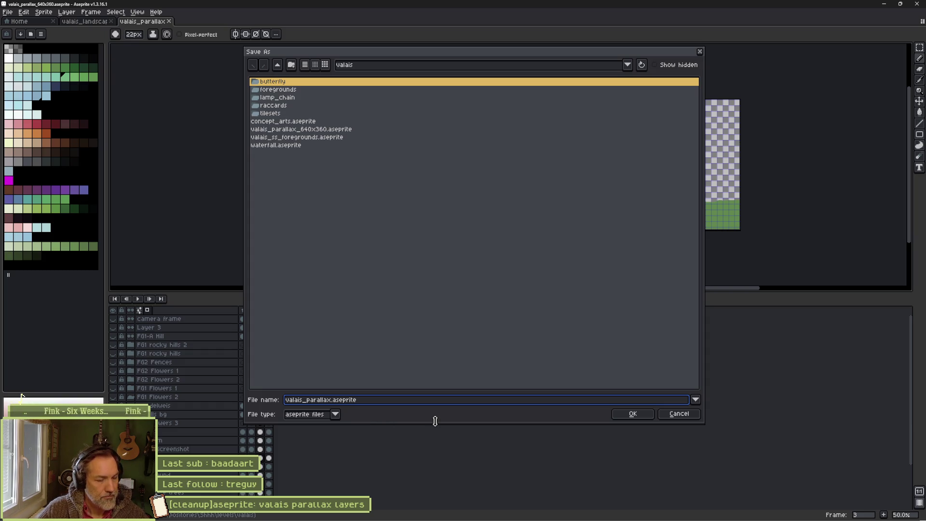
# Step: Add '_p1' before the extension and save the copy as valais_parallax_p1.aseprite
pyautogui.press('Left')
pyautogui.press('Left')
pyautogui.press('Left')
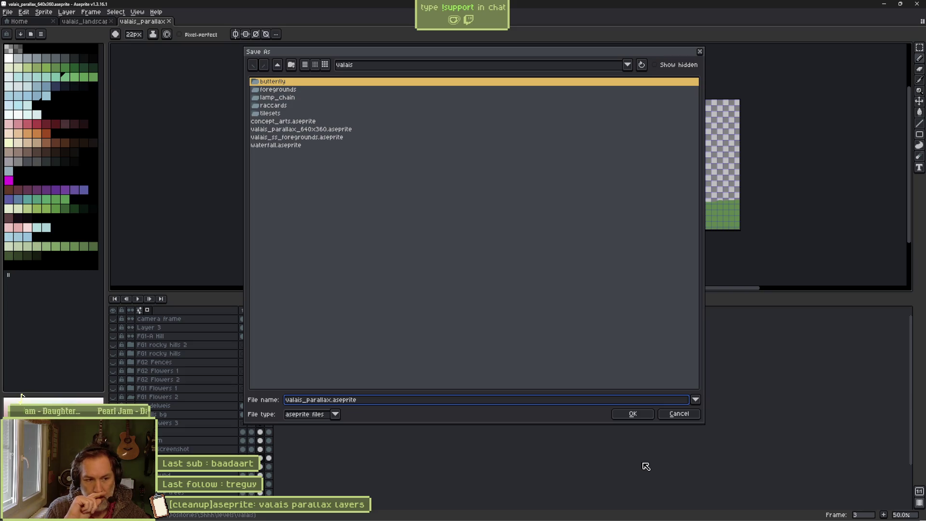
pyautogui.write('_p1')
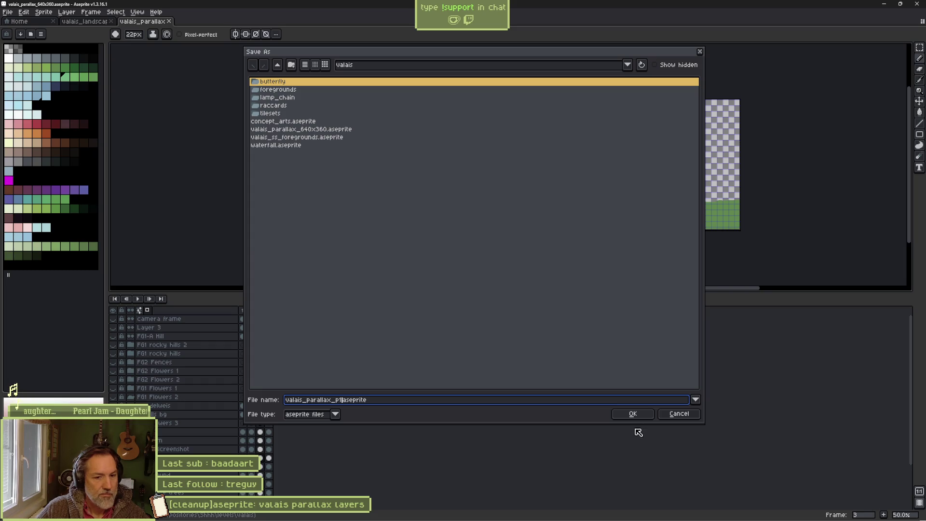
pyautogui.click(633, 414)
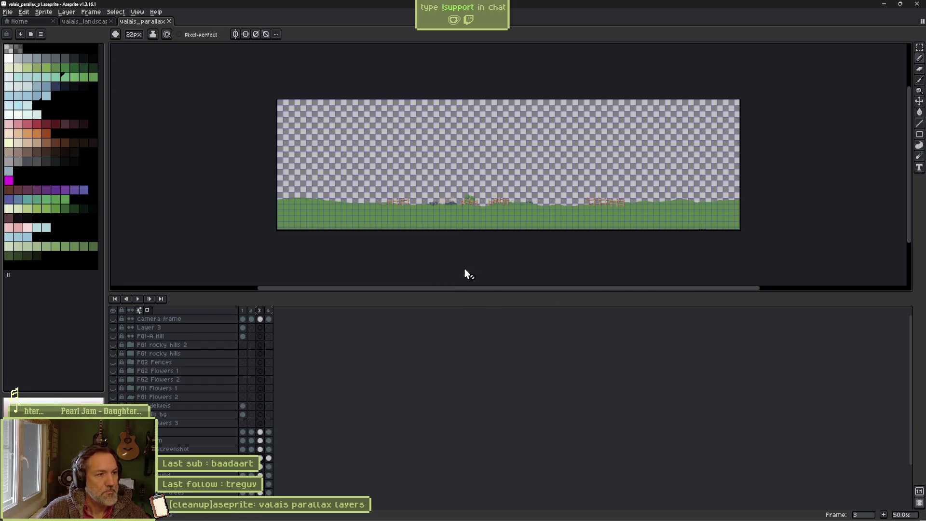
# Step: Delete frames 2 to 4 so only the first frame remains
pyautogui.scroll(-2, 197, 432)
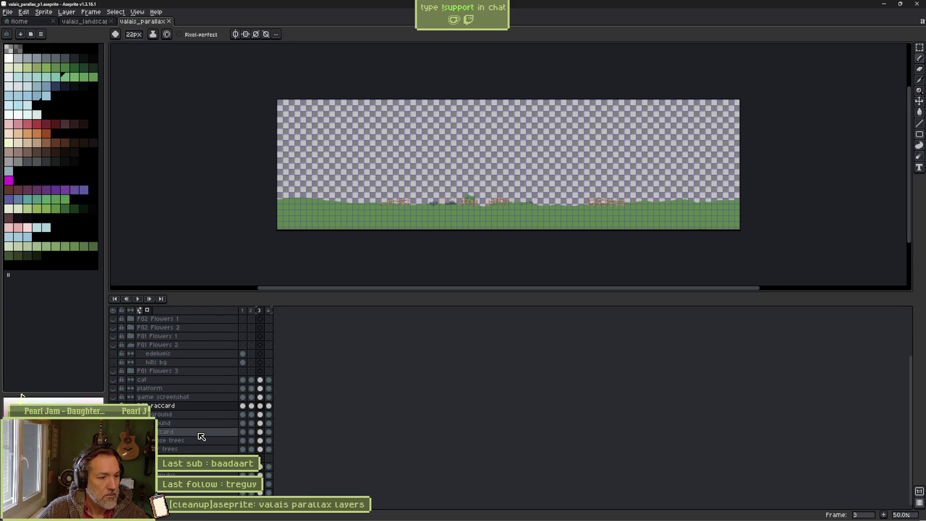
pyautogui.scroll(1, 202, 437)
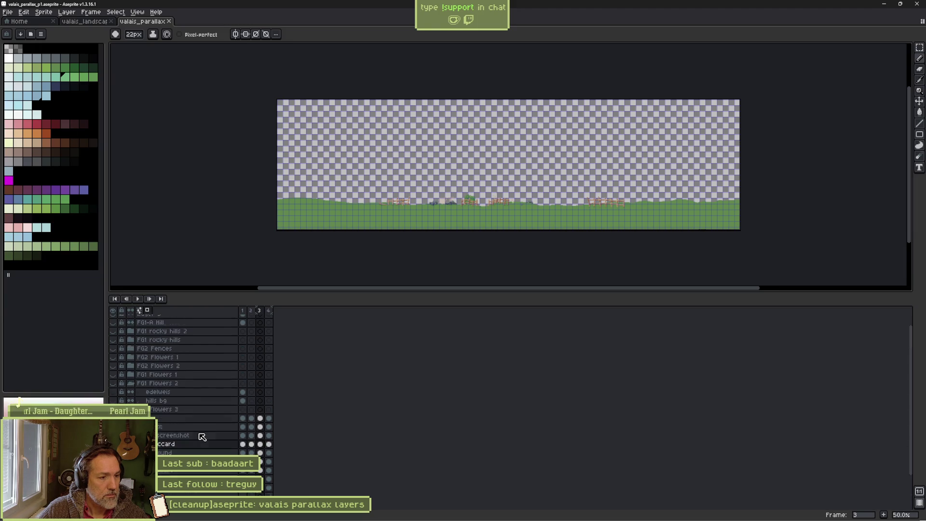
pyautogui.scroll(1, 205, 436)
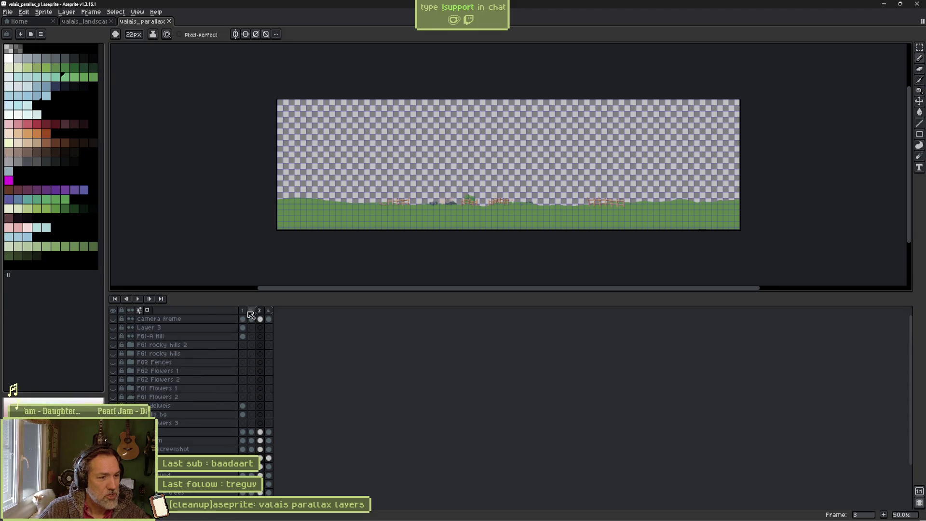
pyautogui.moveTo(251, 310); pyautogui.dragTo(276, 313)
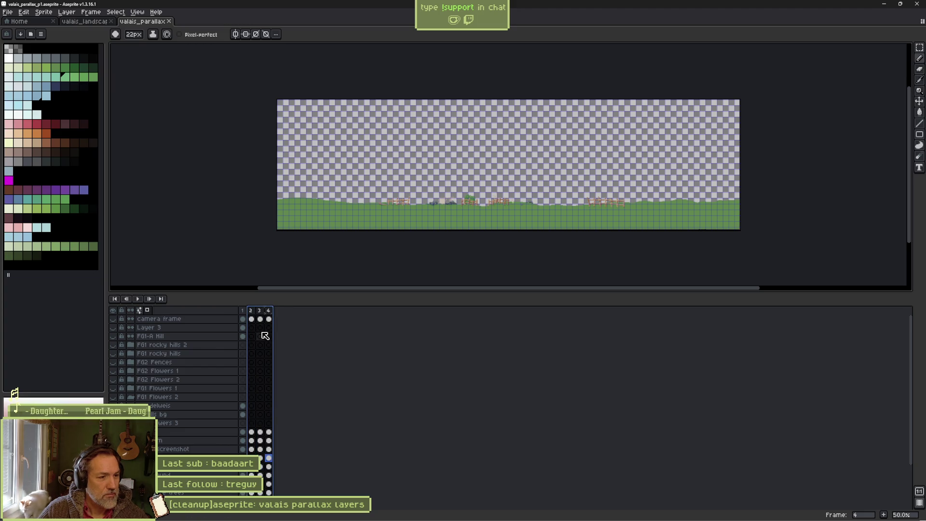
pyautogui.hotkey('alt', 'c')
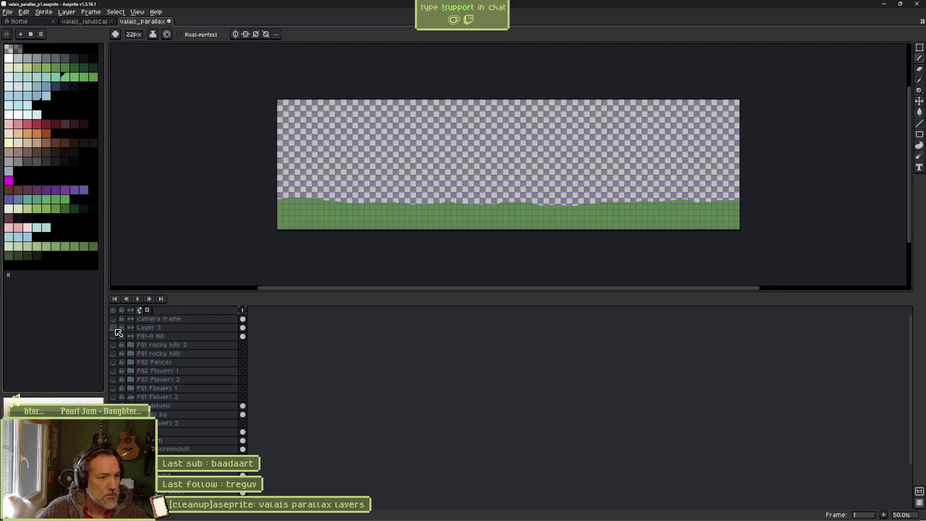
# Step: Delete the stray plant layer Layer 3 and make the FG1-A Hill layer visible
pyautogui.scroll(7, 320, 135)
pyautogui.moveTo(320, 134)
pyautogui.mouseDown()
pyautogui.moveTo(356, 219)
pyautogui.moveTo(314, 284)
pyautogui.mouseUp()
pyautogui.scroll(-1, 289, 267)
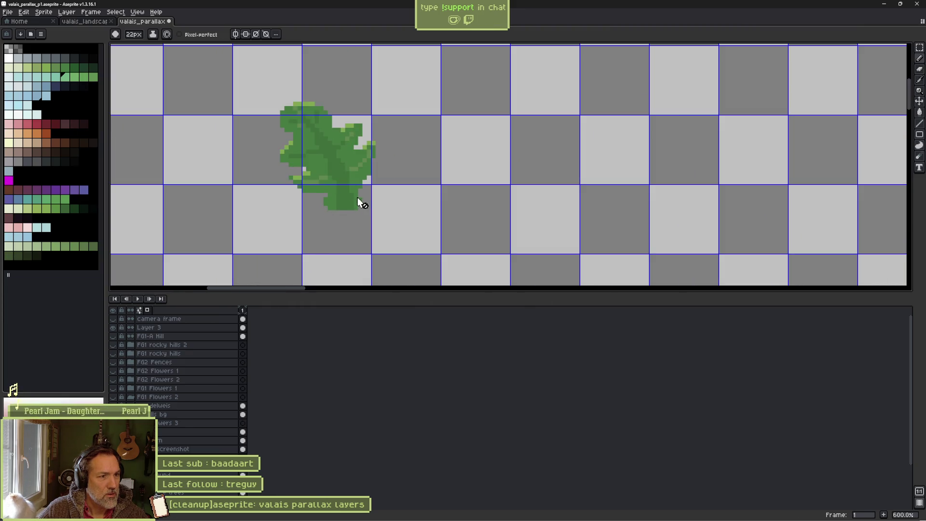
pyautogui.click(158, 328)
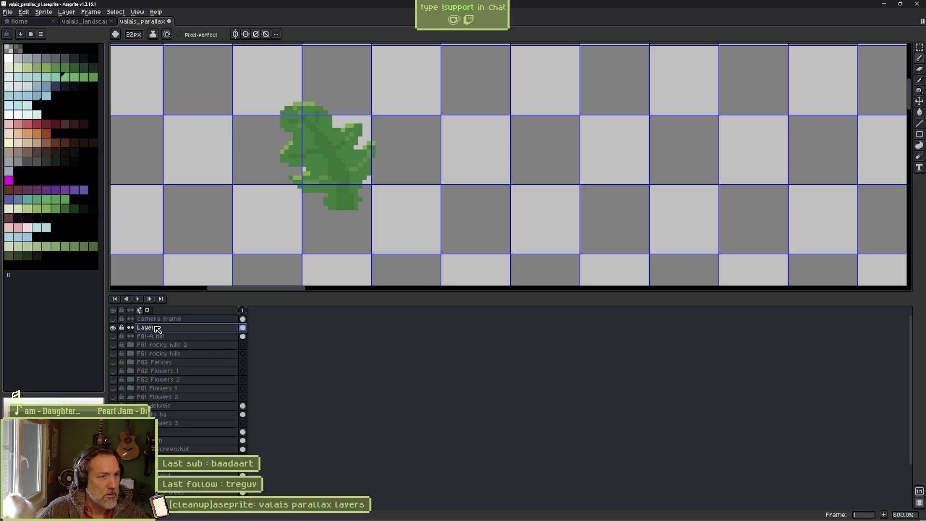
pyautogui.press('Delete')
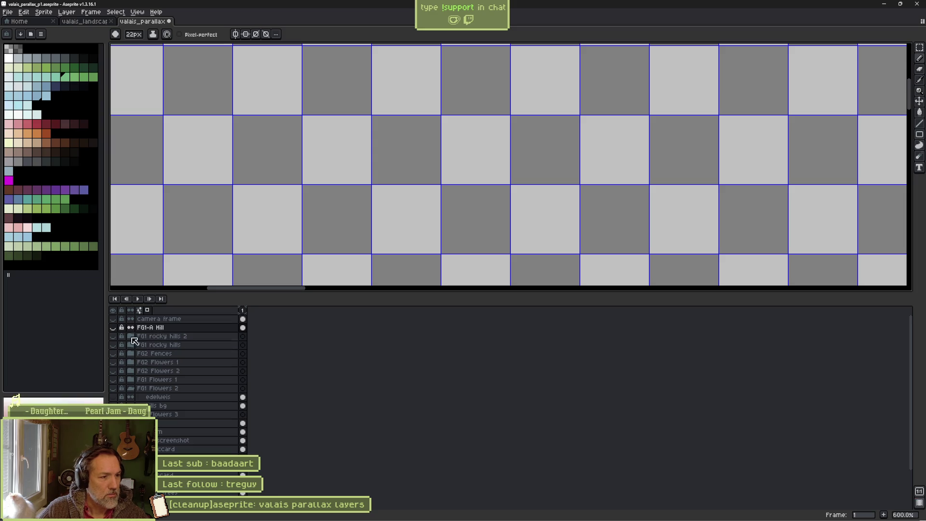
pyautogui.click(114, 328)
pyautogui.scroll(-5, 289, 217)
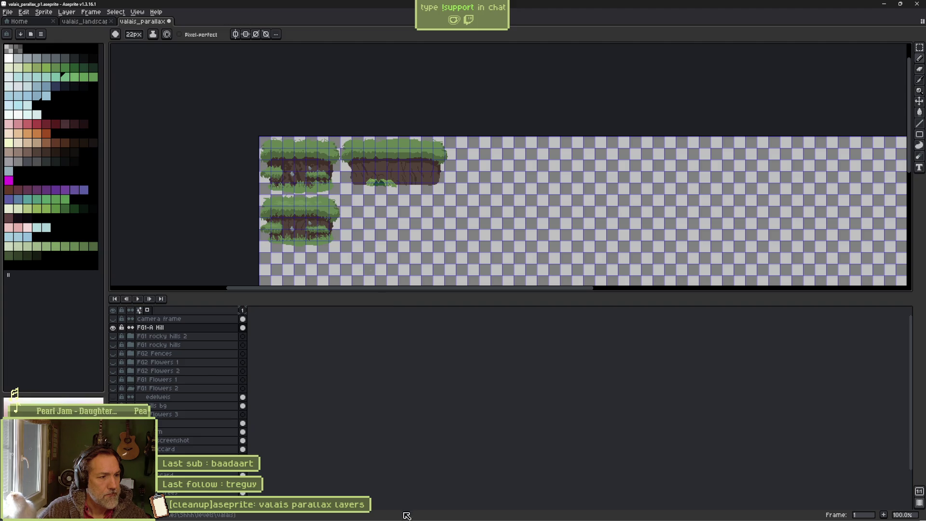
# Step: Launch Godot, open the Shhh project, and switch to the valais_mase_p1 scene
pyautogui.moveTo(399, 513)
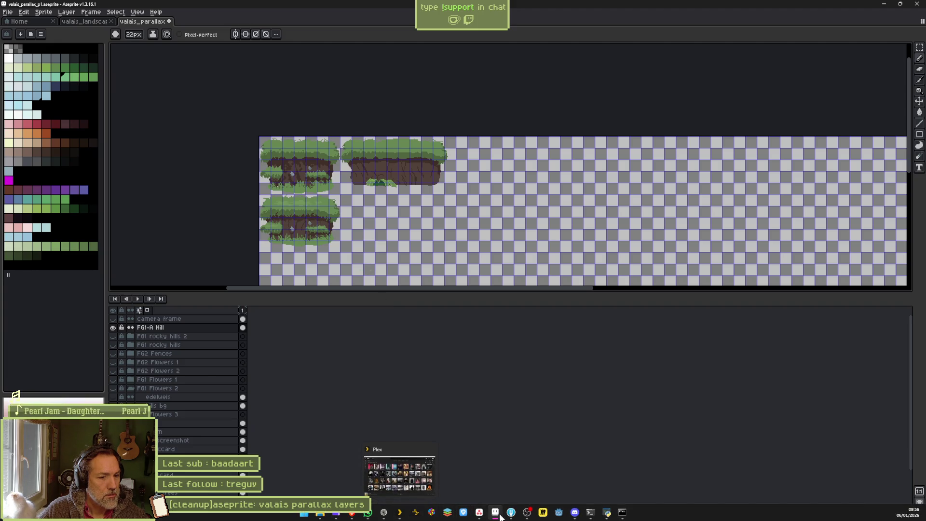
pyautogui.moveTo(512, 516)
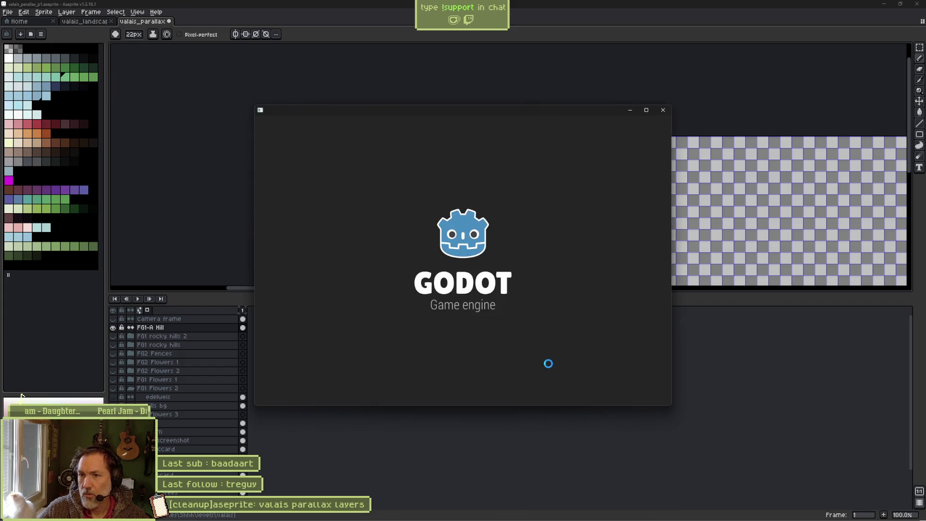
pyautogui.doubleClick(396, 167)
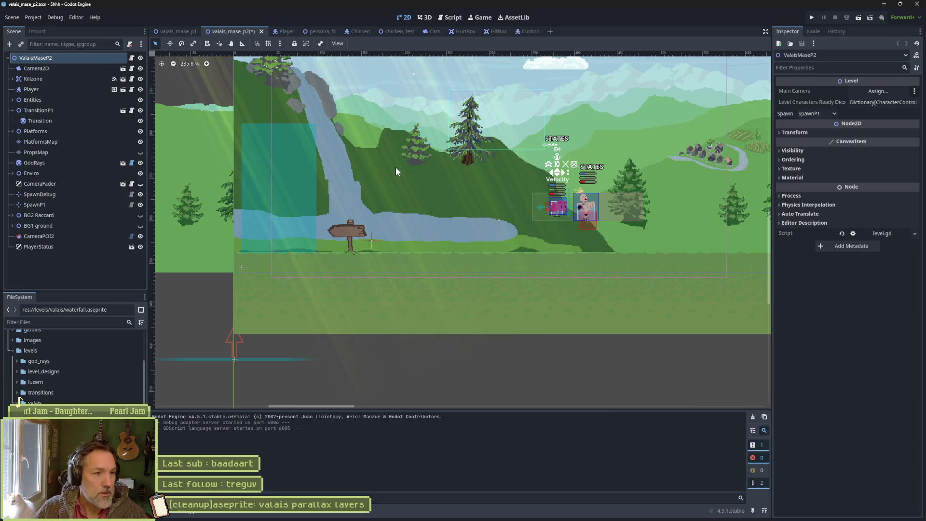
pyautogui.click(176, 31)
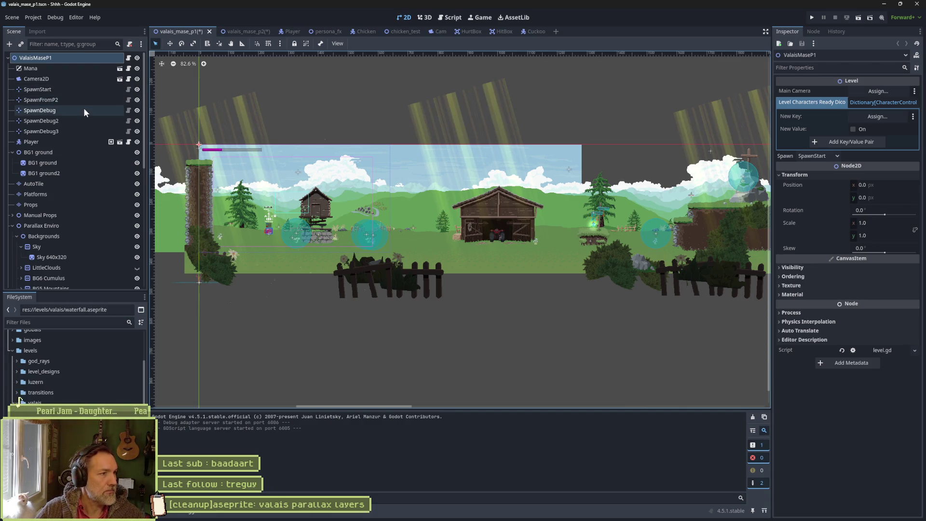
# Step: Toggle the BG1 ground sprite on and off to compare the level, leaving it visible
pyautogui.click(68, 162)
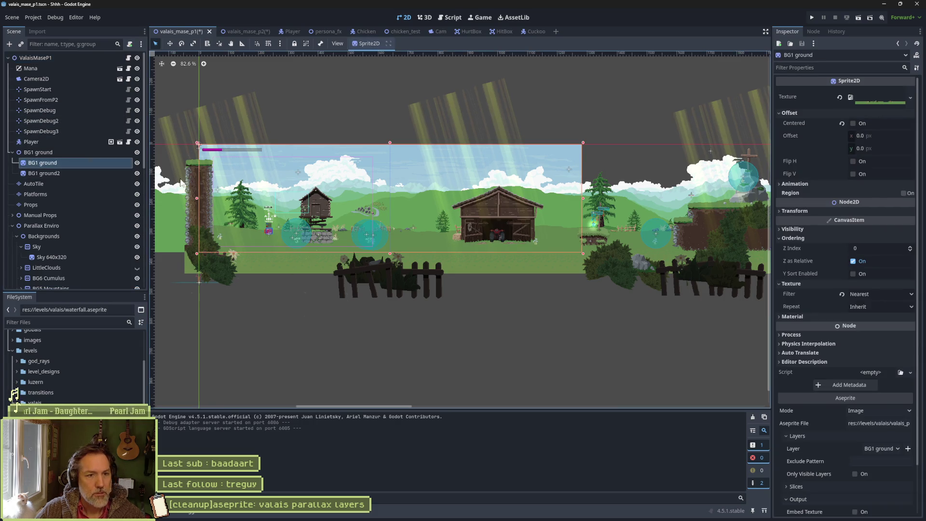
pyautogui.click(134, 165)
pyautogui.click(134, 165)
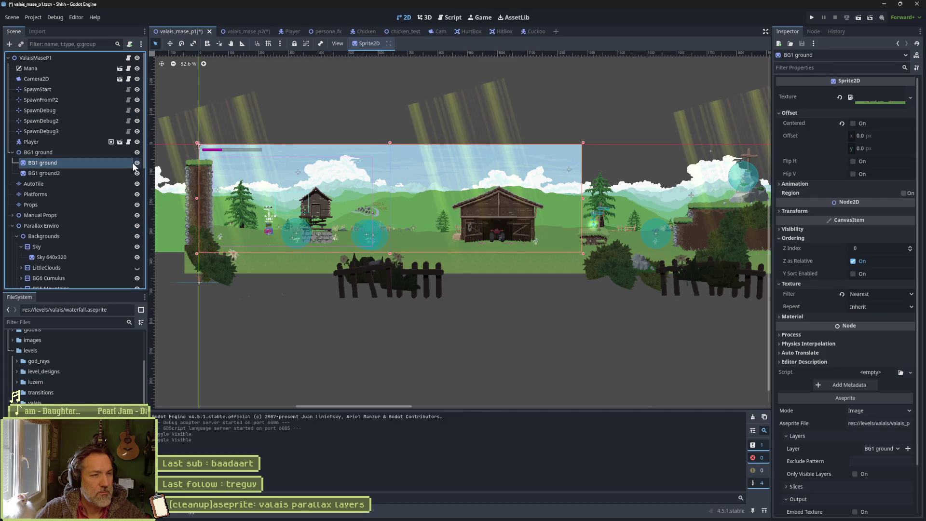
pyautogui.click(134, 165)
pyautogui.click(134, 165)
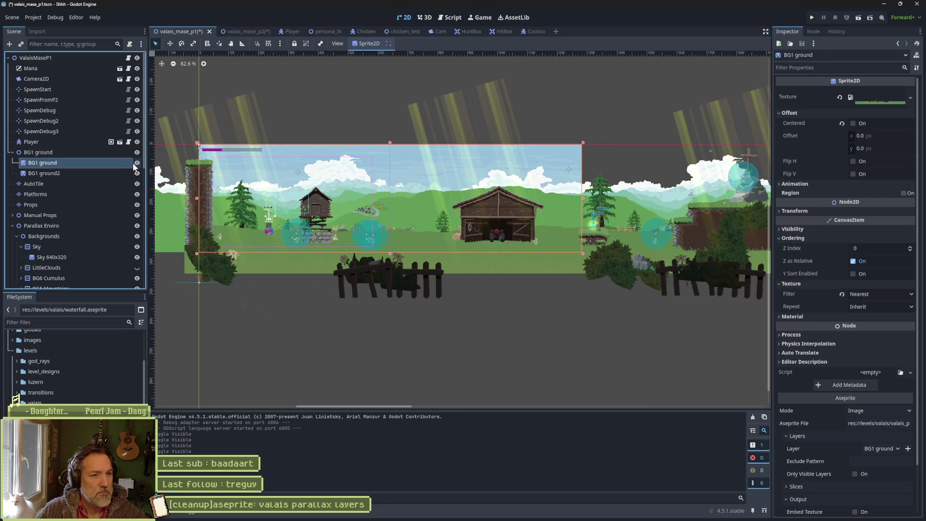
pyautogui.click(134, 165)
pyautogui.click(134, 165)
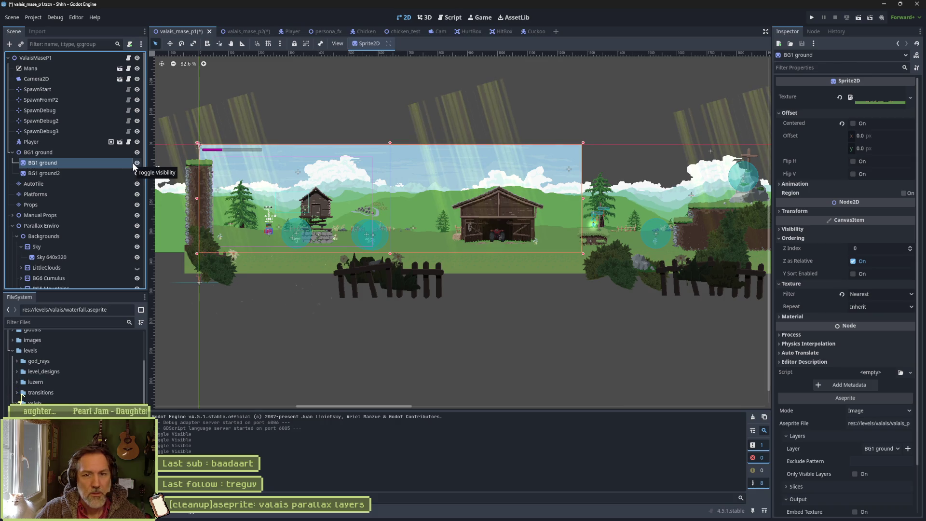
pyautogui.scroll(-2, 815, 309)
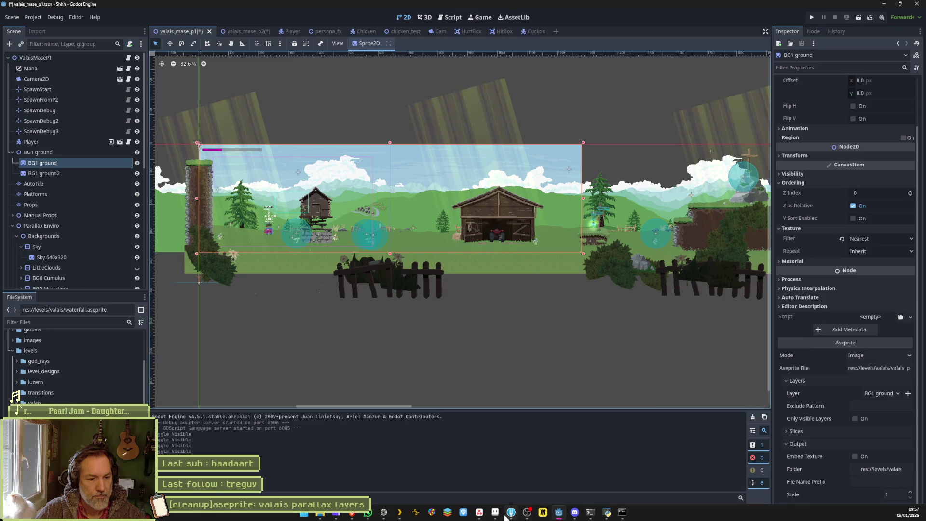
pyautogui.click(495, 512)
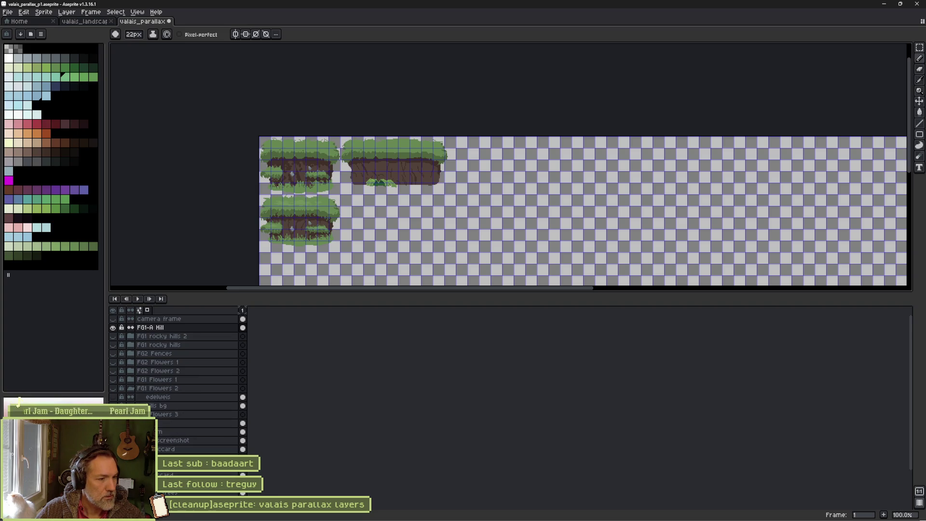
# Step: Strip the leading prefix from the BG1 ground layer name, making it 000BG1 ground
pyautogui.scroll(-2, 409, 238)
pyautogui.scroll(1, 408, 238)
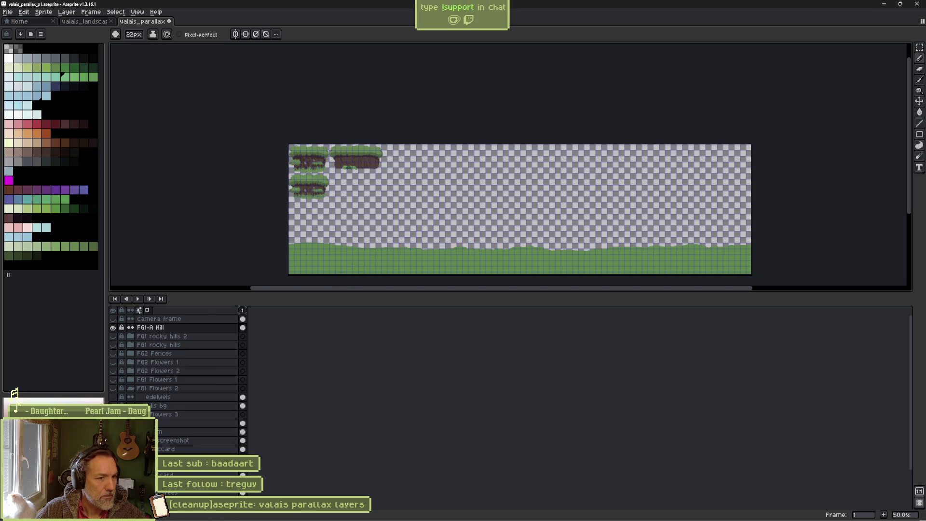
pyautogui.click(233, 471)
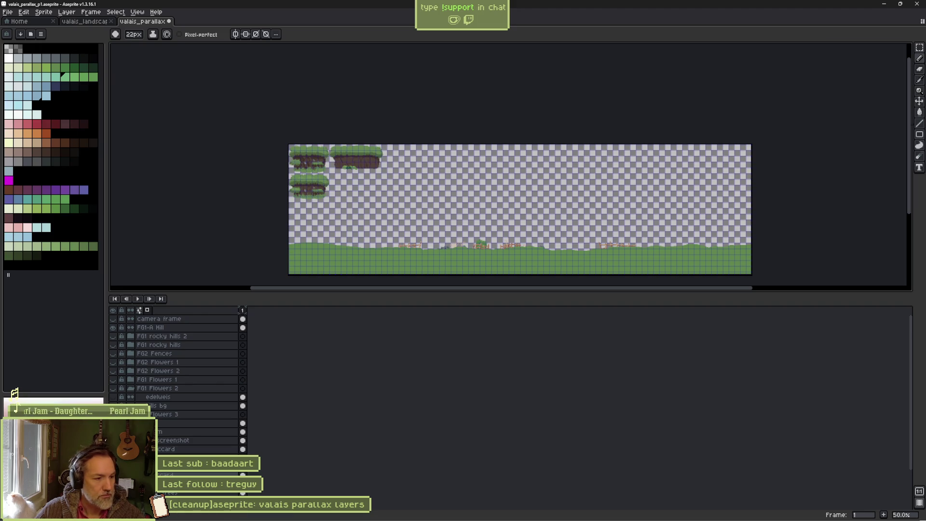
pyautogui.doubleClick(234, 472)
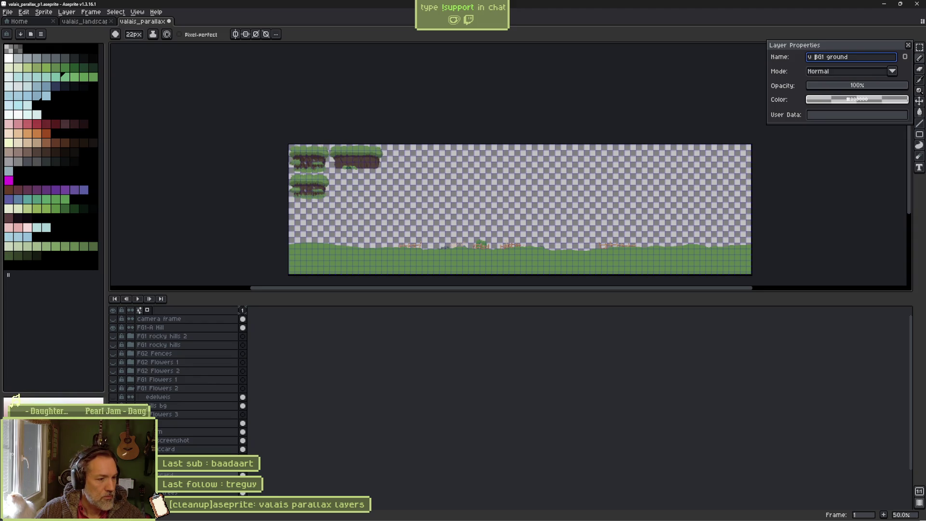
pyautogui.press('Return')
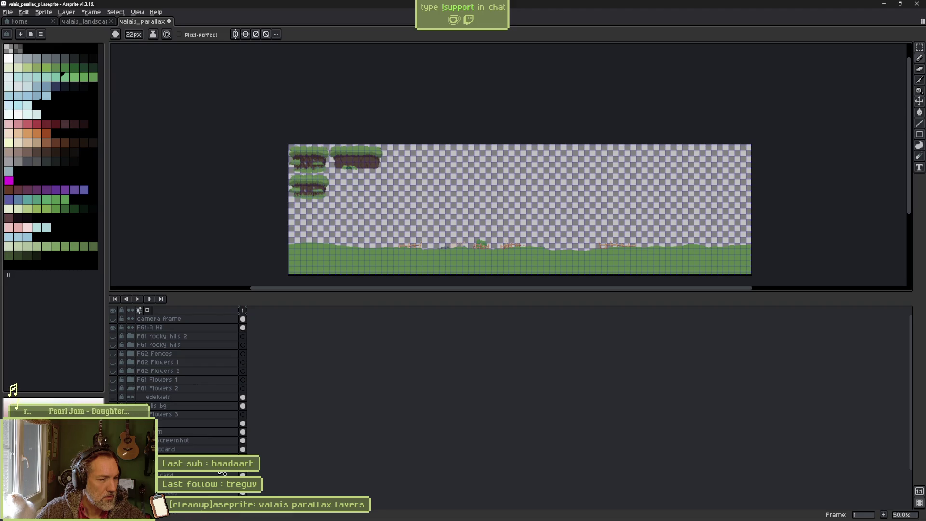
pyautogui.doubleClick(222, 472)
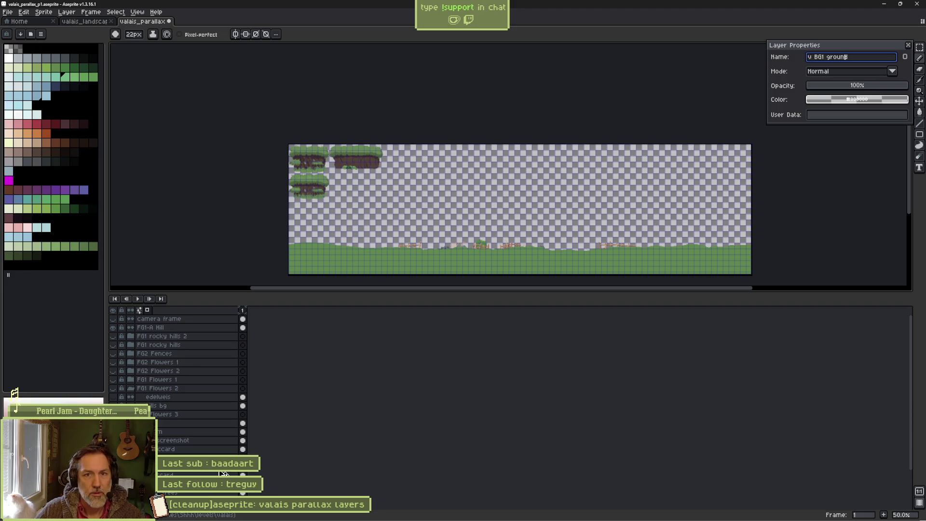
pyautogui.press('Delete')
pyautogui.press('Delete')
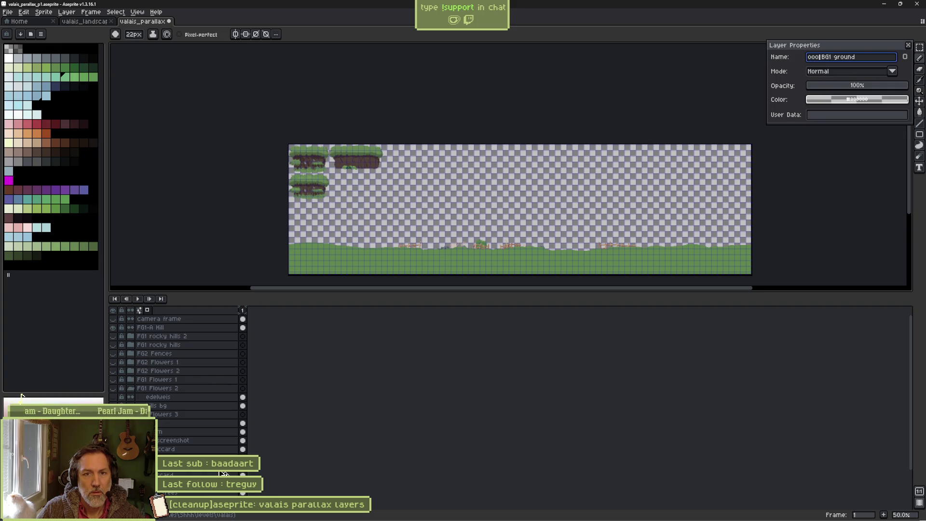
pyautogui.press('Return')
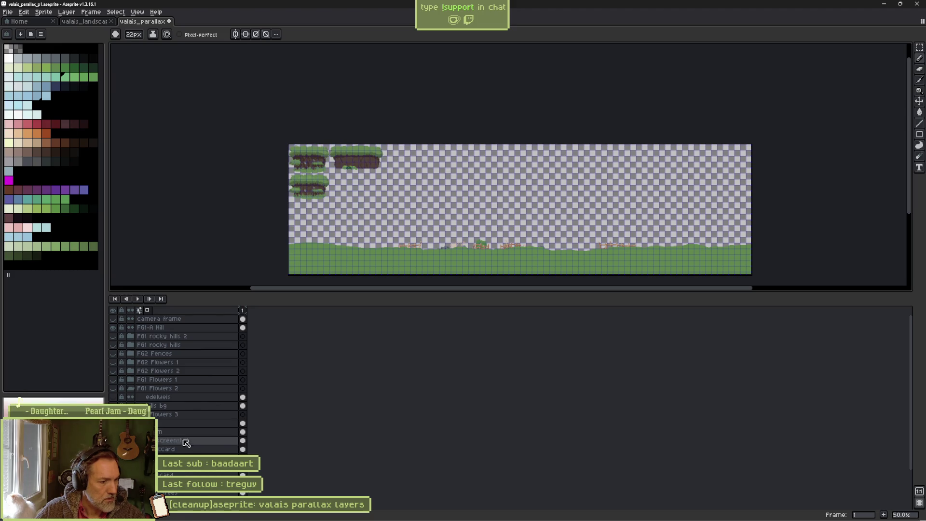
pyautogui.hotkey('alt', 'Tab')
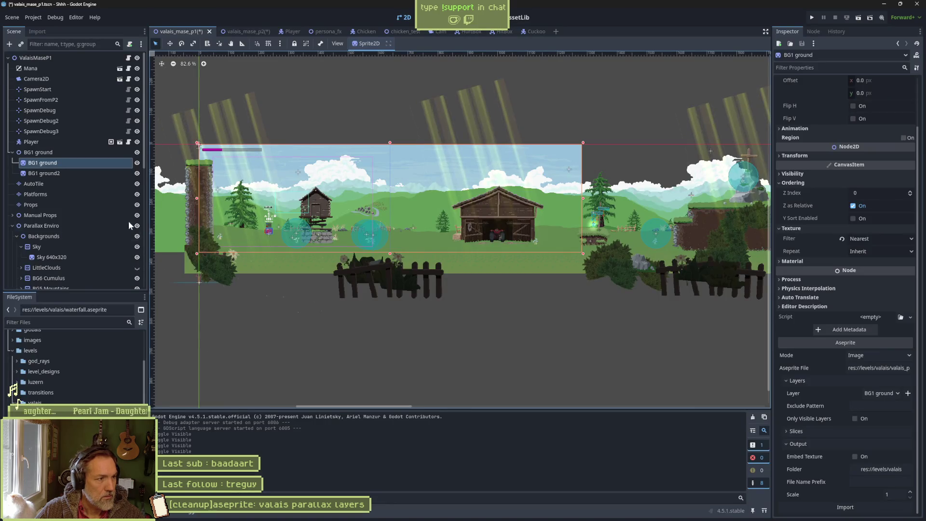
# Step: Inspect the Platforms tile layer and its tileset setup, picking the green ground tile
pyautogui.click(83, 173)
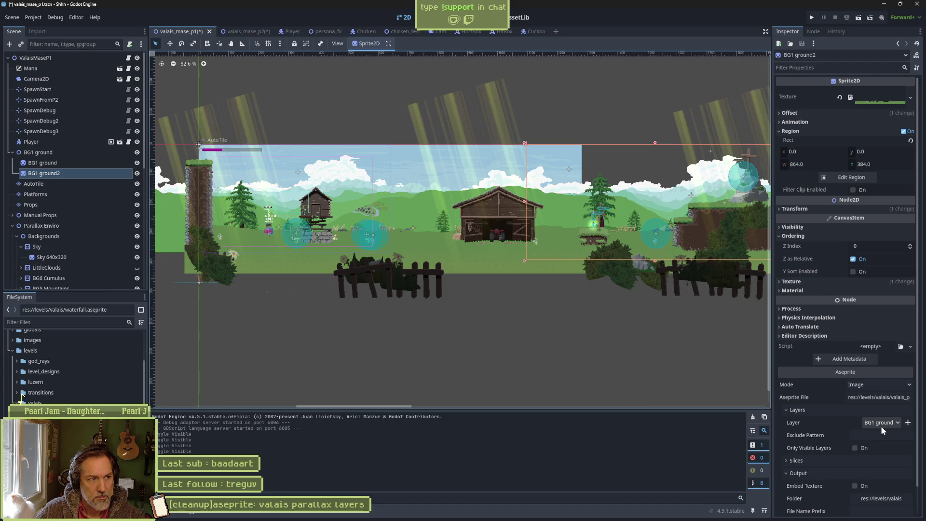
pyautogui.click(12, 153)
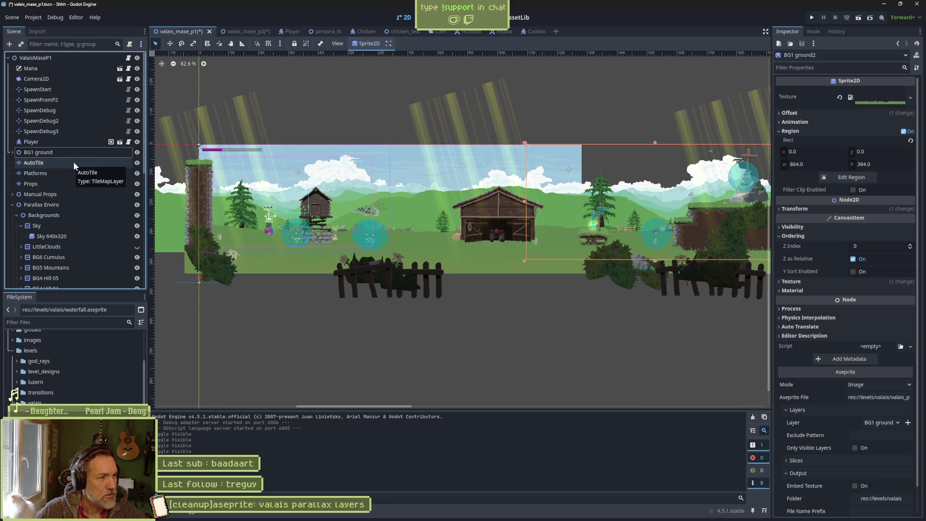
pyautogui.click(72, 175)
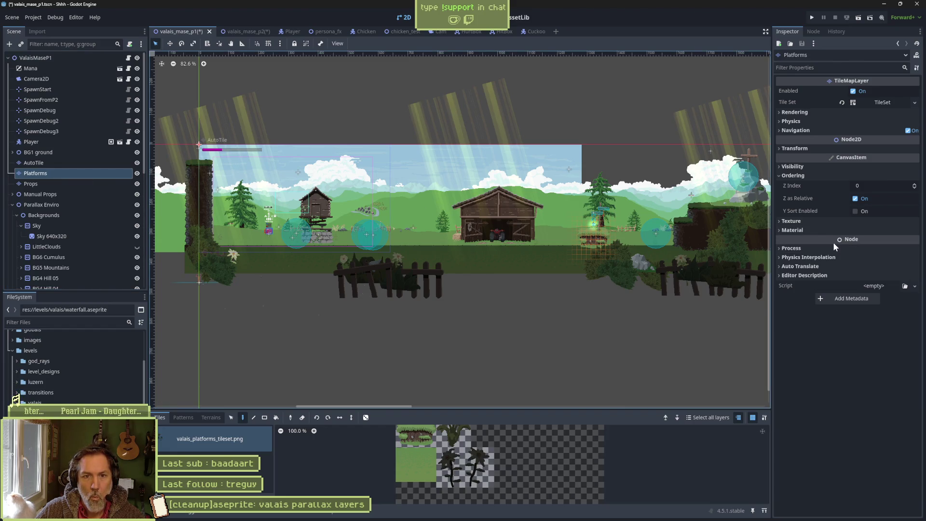
pyautogui.click(416, 464)
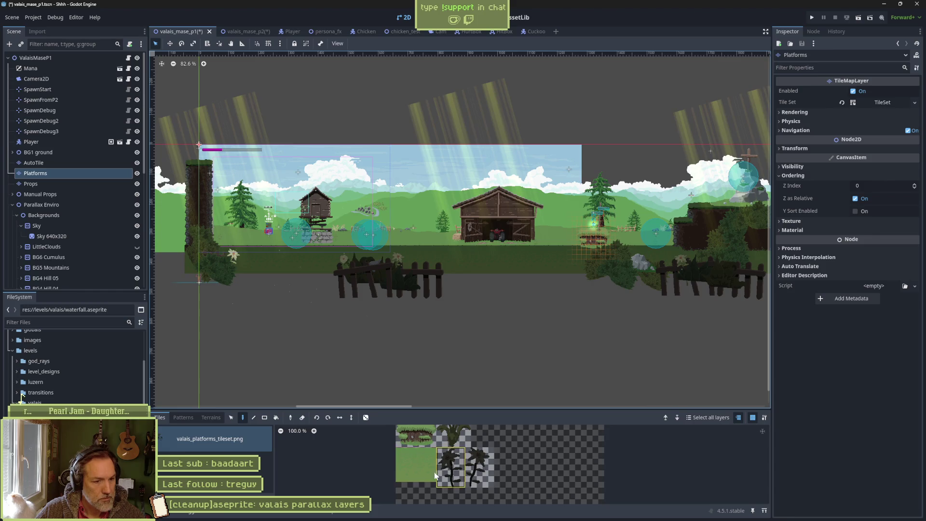
pyautogui.moveTo(447, 410); pyautogui.dragTo(452, 382)
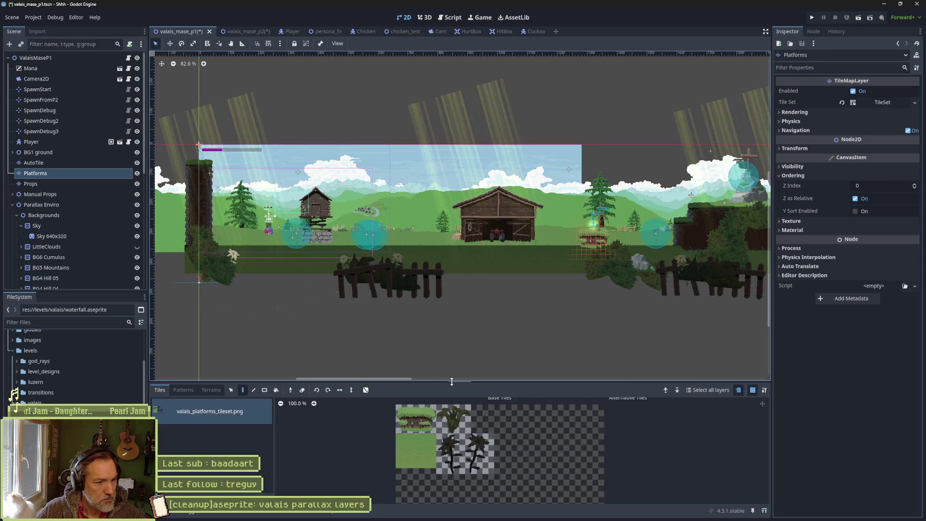
pyautogui.click(302, 515)
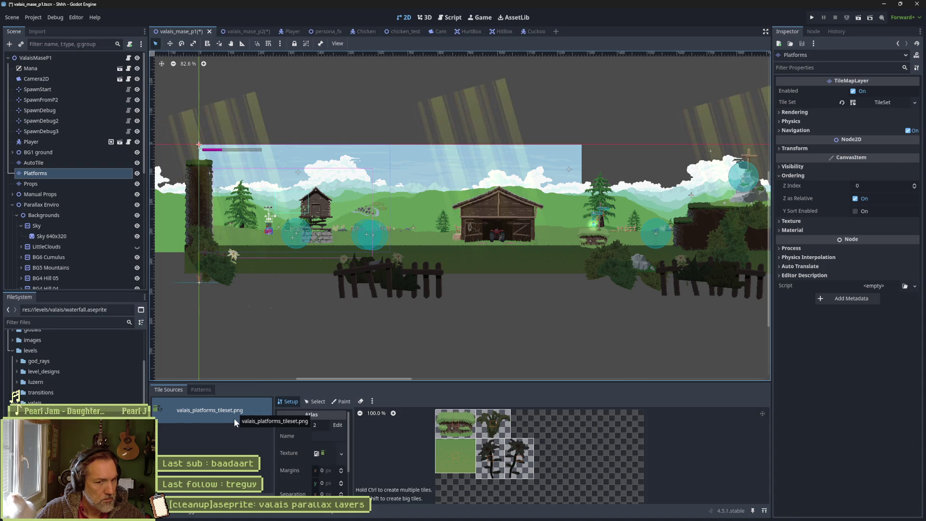
# Step: Review the Props tile layer's tileset setup, with a brief look at Aseprite
pyautogui.click(70, 184)
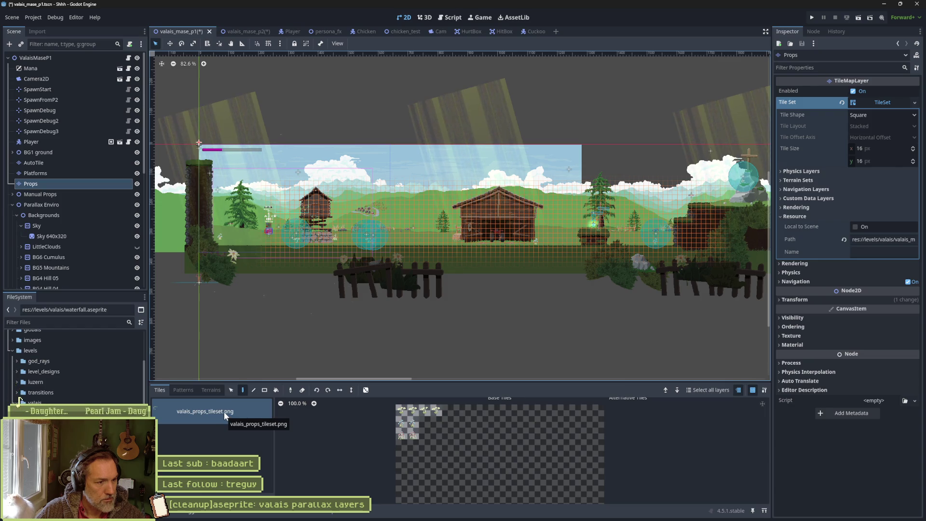
pyautogui.click(303, 515)
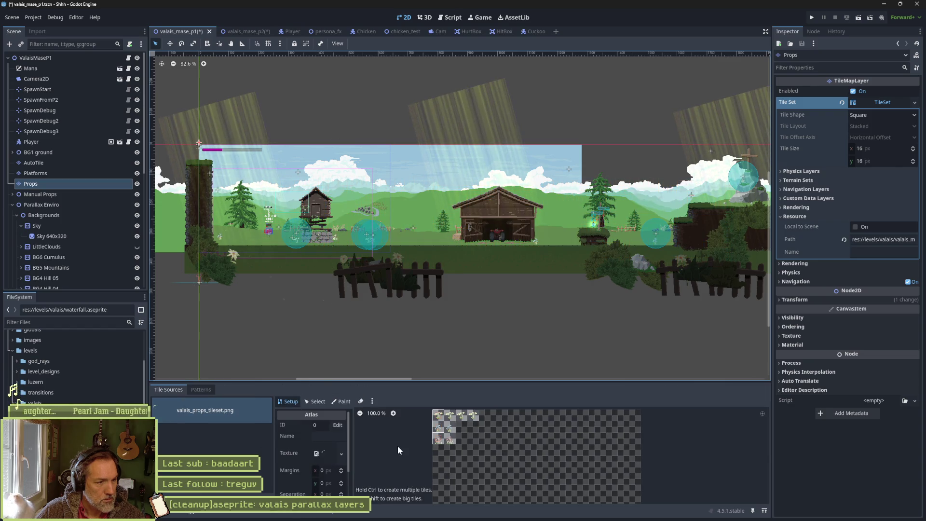
pyautogui.click(479, 516)
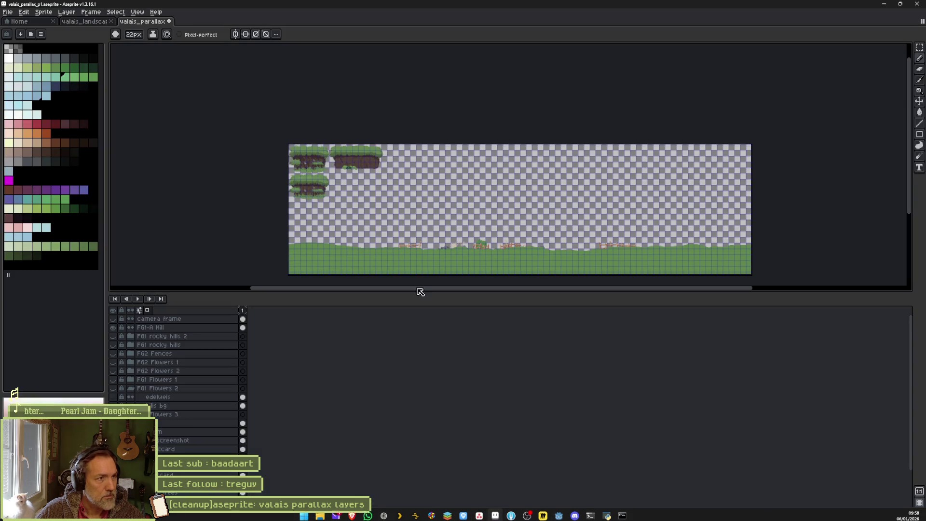
pyautogui.click(20, 22)
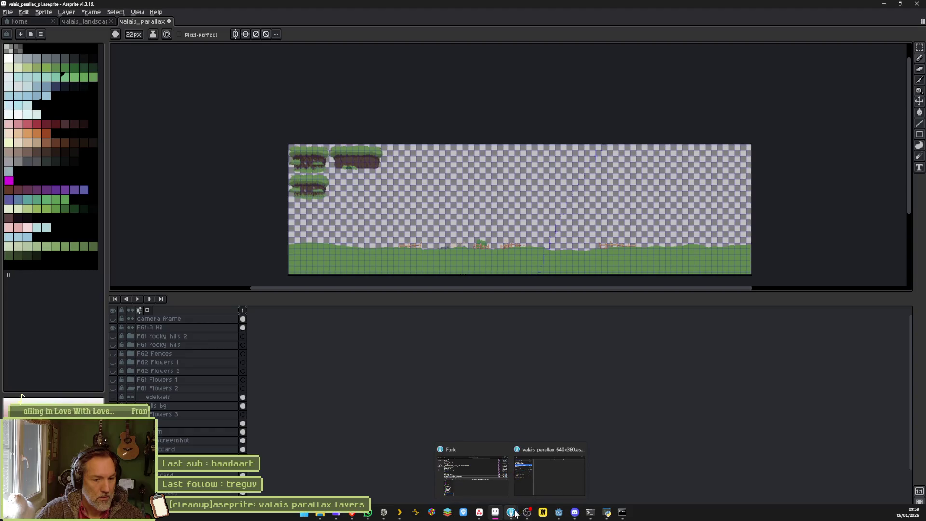
pyautogui.click(555, 475)
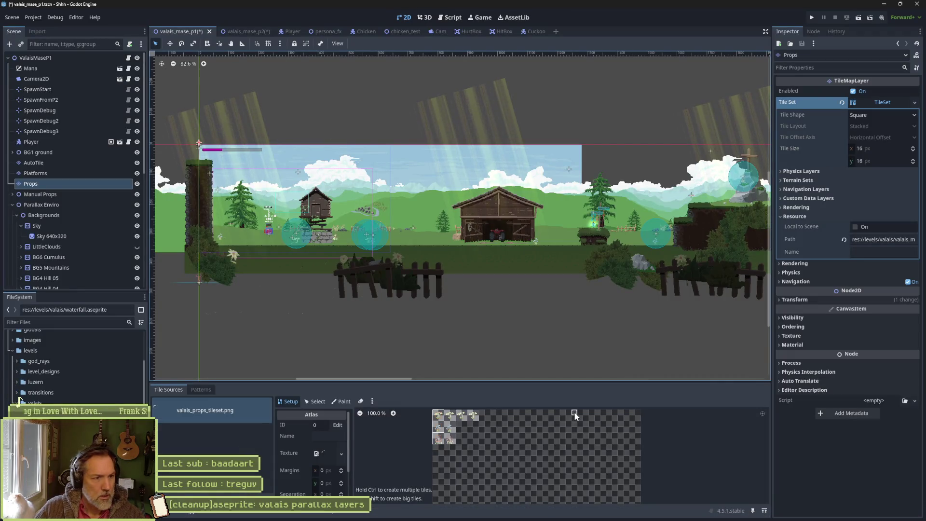
# Step: Expand Manual Props and check the BG2 Raccard sprite's Aseprite layer setting
pyautogui.click(12, 194)
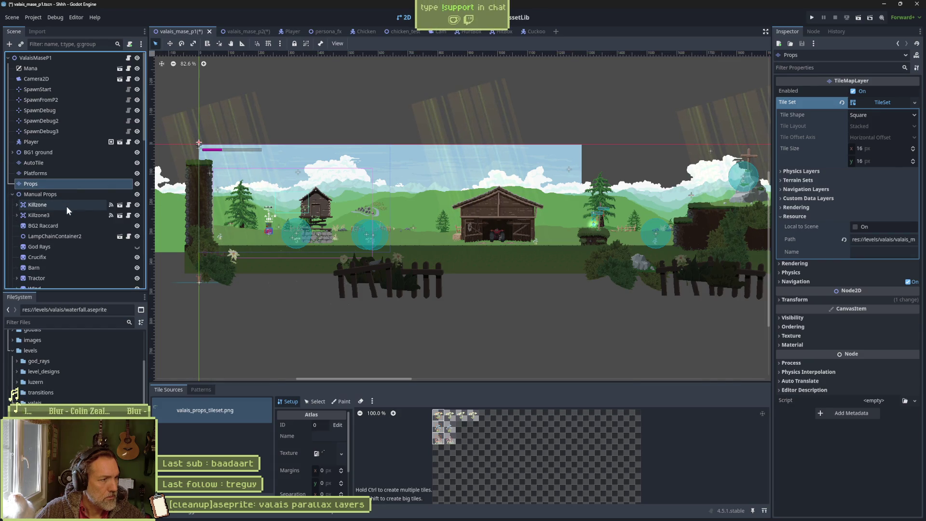
pyautogui.scroll(-1, 67, 213)
pyautogui.click(59, 198)
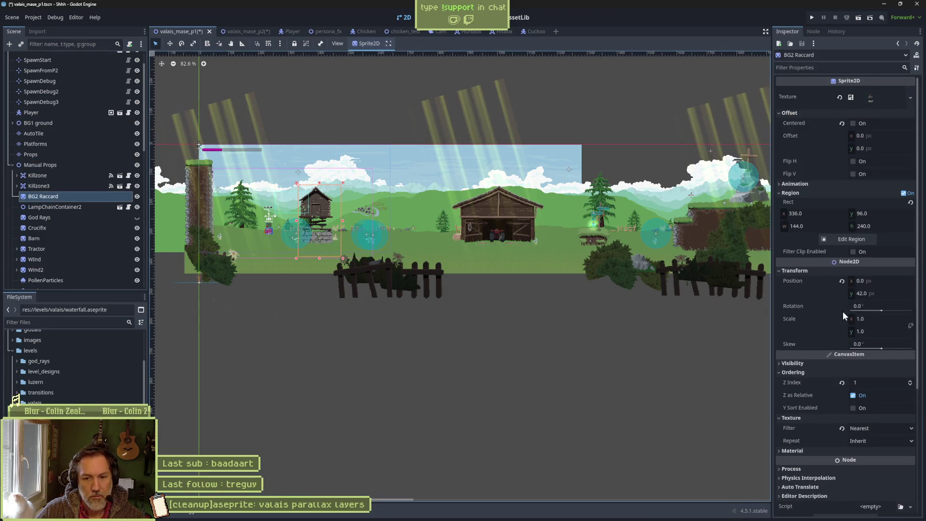
pyautogui.scroll(-5, 827, 309)
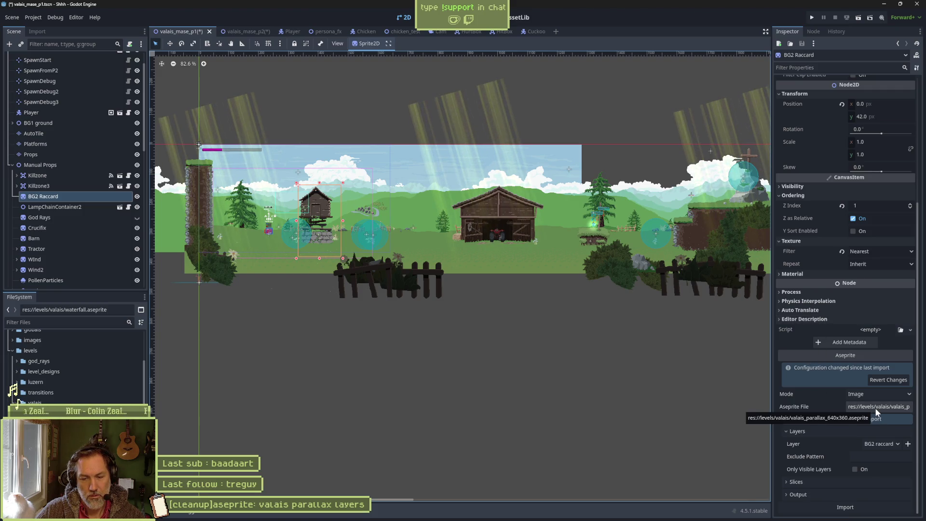
pyautogui.hotkey('alt', 'Tab')
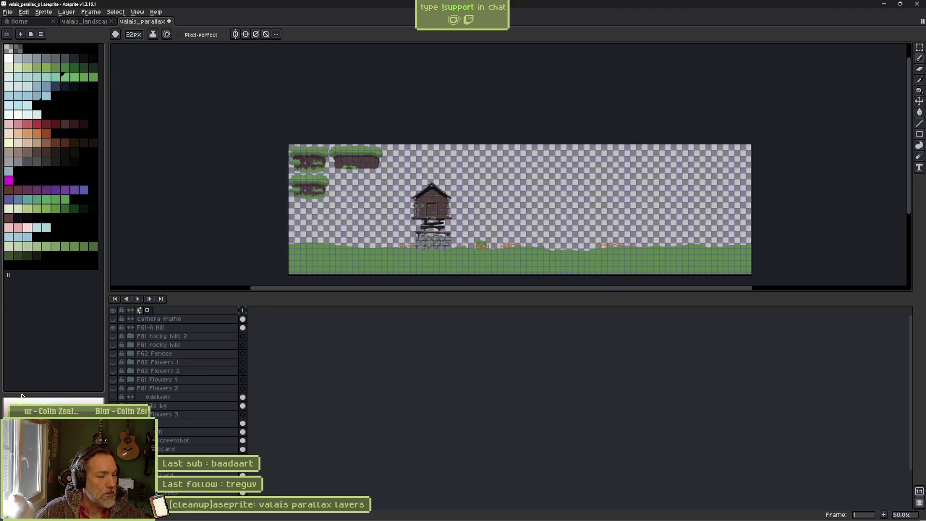
# Step: Prefix the BG2 raccard layer name with 000
pyautogui.doubleClick(193, 448)
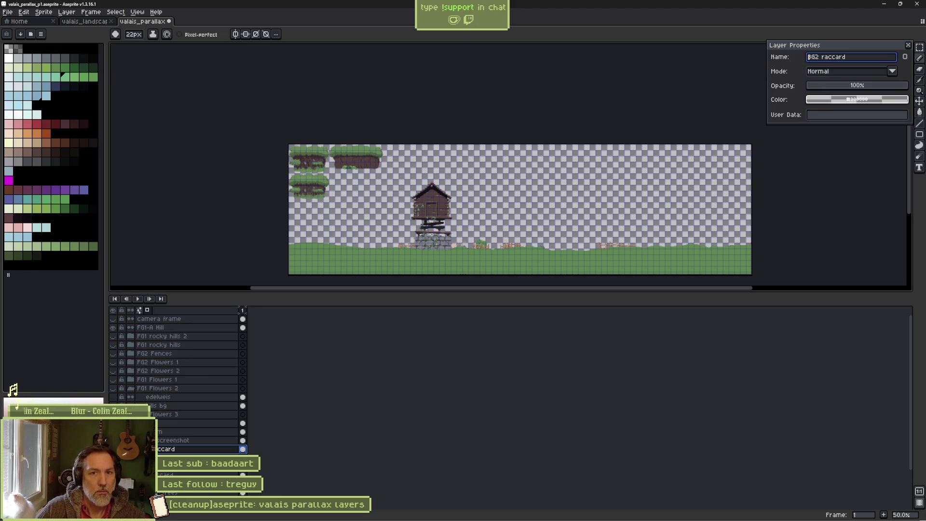
pyautogui.press('Home')
pyautogui.write('000')
pyautogui.press('Return')
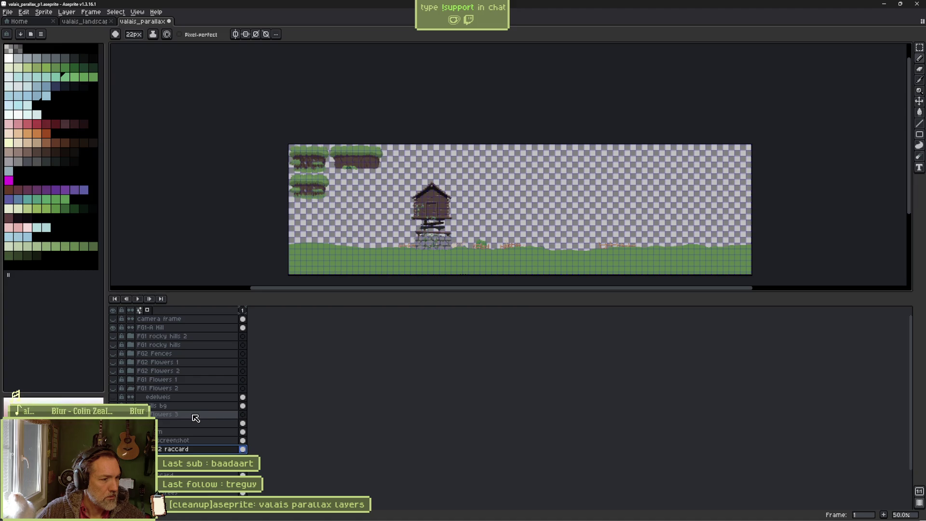
# Step: Hide the FG1-A Hill layer
pyautogui.rightClick(174, 450)
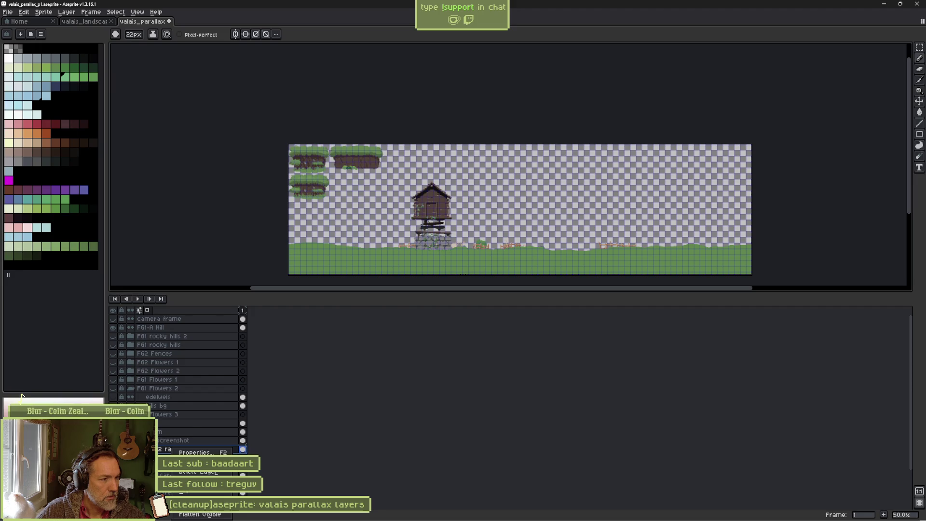
pyautogui.click(347, 428)
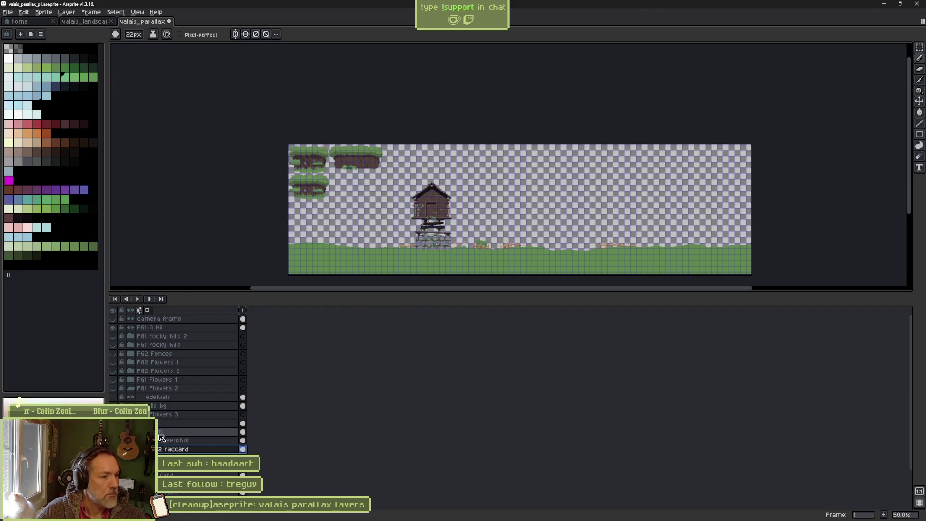
pyautogui.click(112, 328)
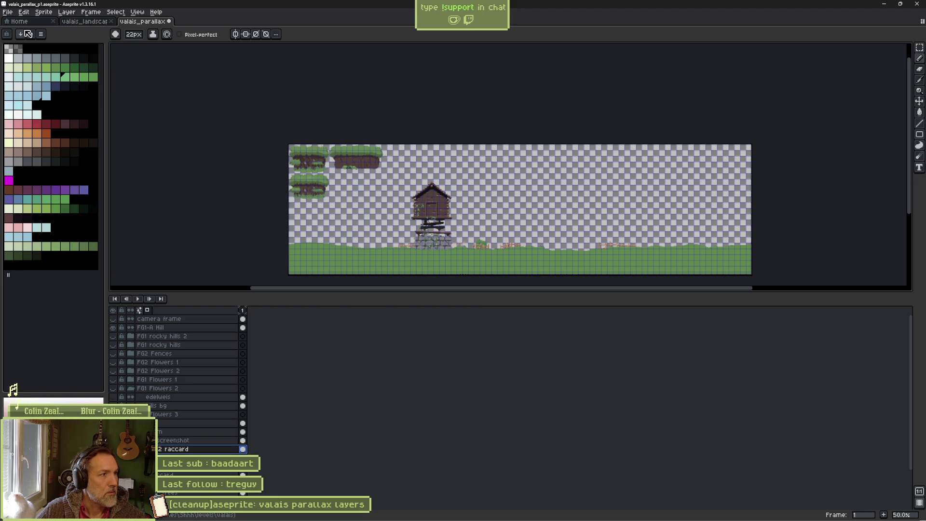
pyautogui.click(70, 13)
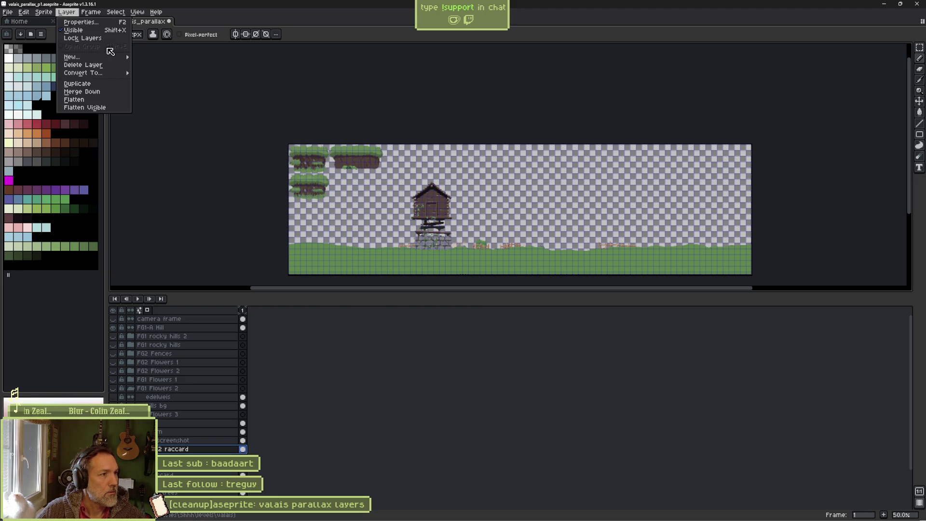
# Step: Create a new layer group and name it bg
pyautogui.moveTo(110, 76)
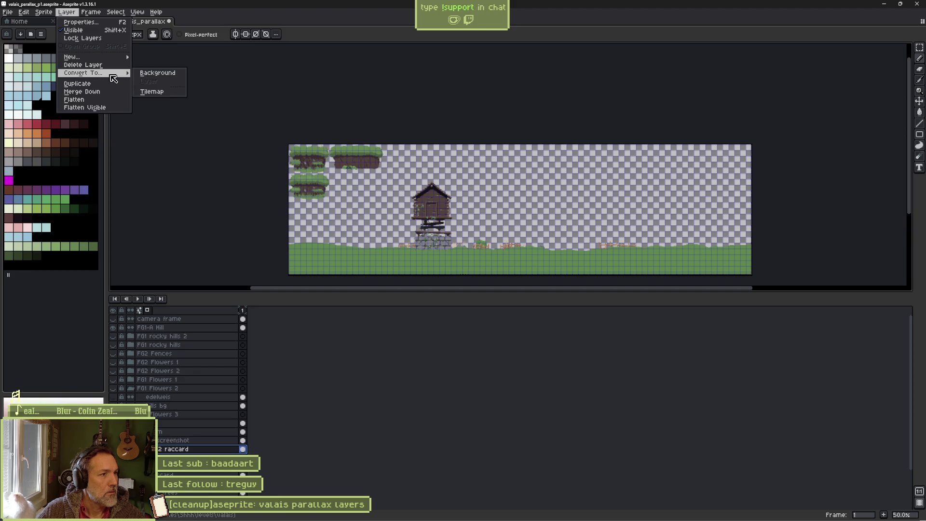
pyautogui.moveTo(116, 57)
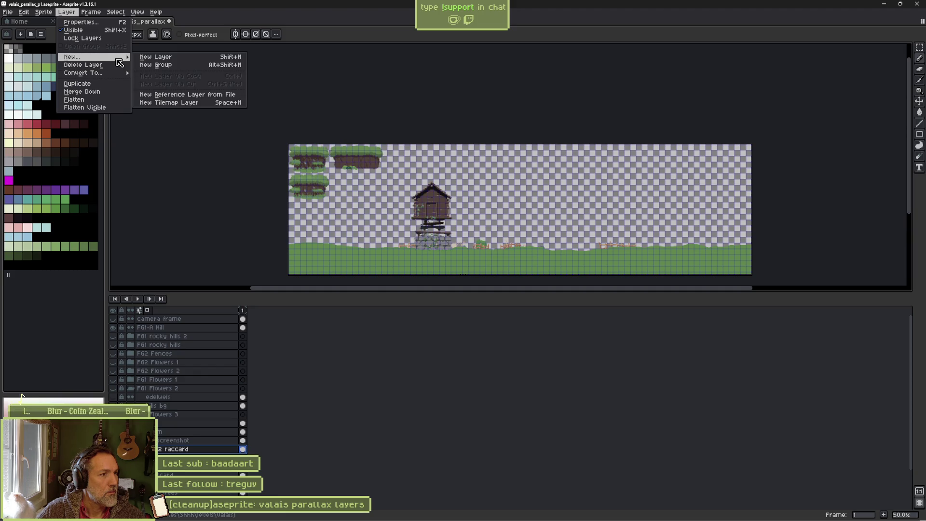
pyautogui.click(152, 65)
pyautogui.click(196, 451)
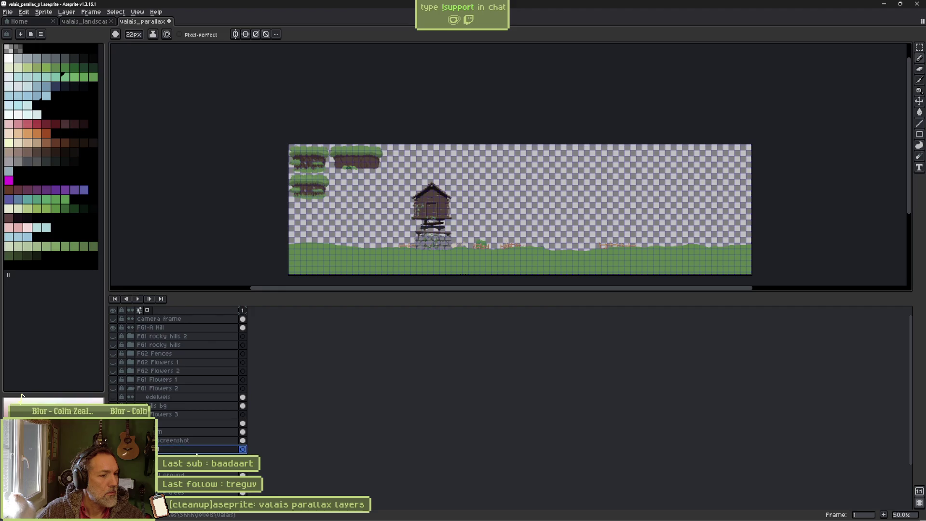
pyautogui.doubleClick(195, 451)
pyautogui.write('bg')
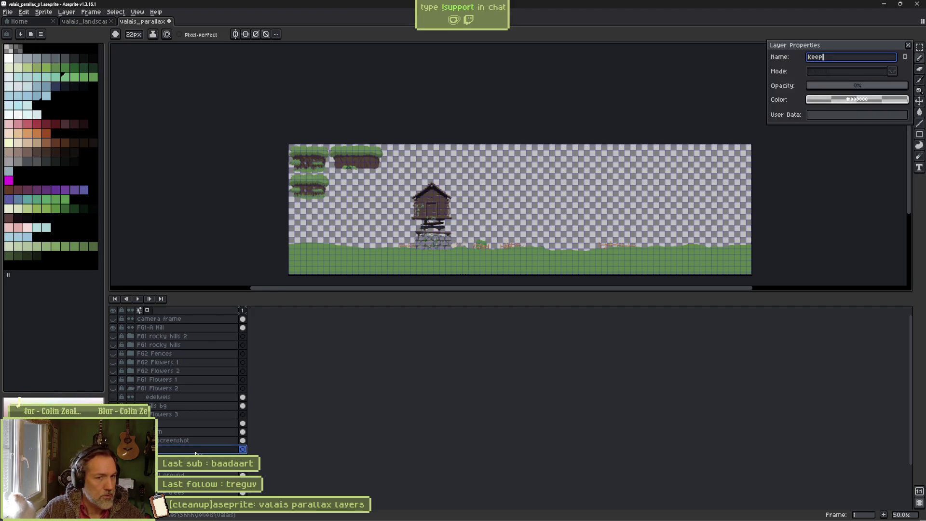
pyautogui.press('Return')
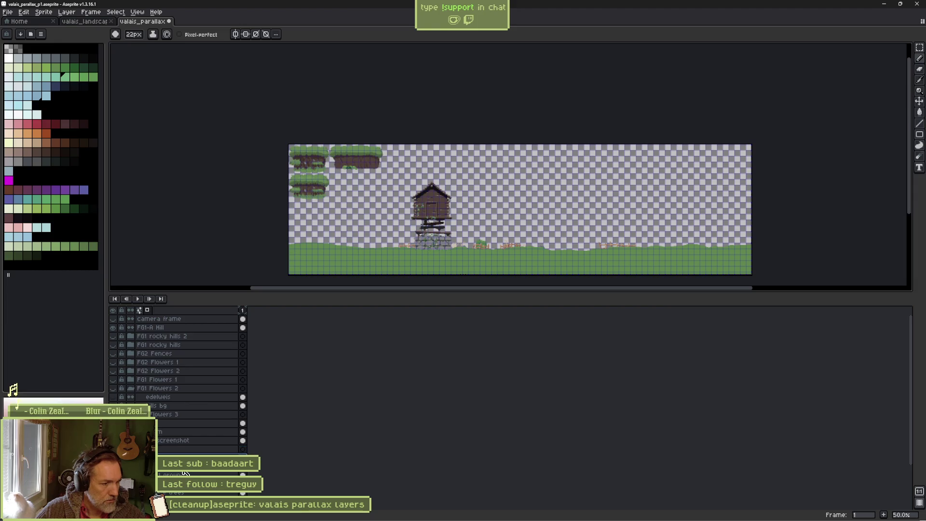
# Step: Strip the ooo prefix from the BG2 raccard and BG1 ground layer names
pyautogui.doubleClick(184, 473)
pyautogui.press('End')
pyautogui.press('BackSpace')
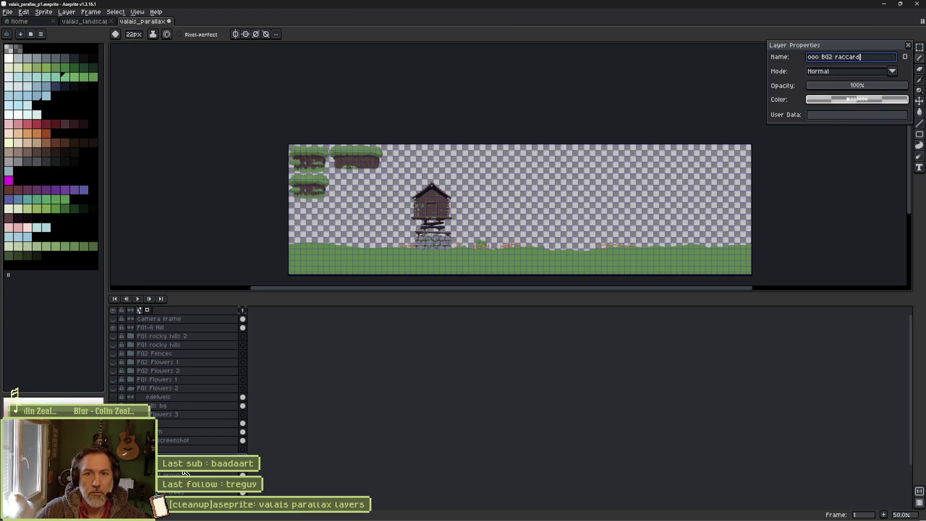
pyautogui.press('Return')
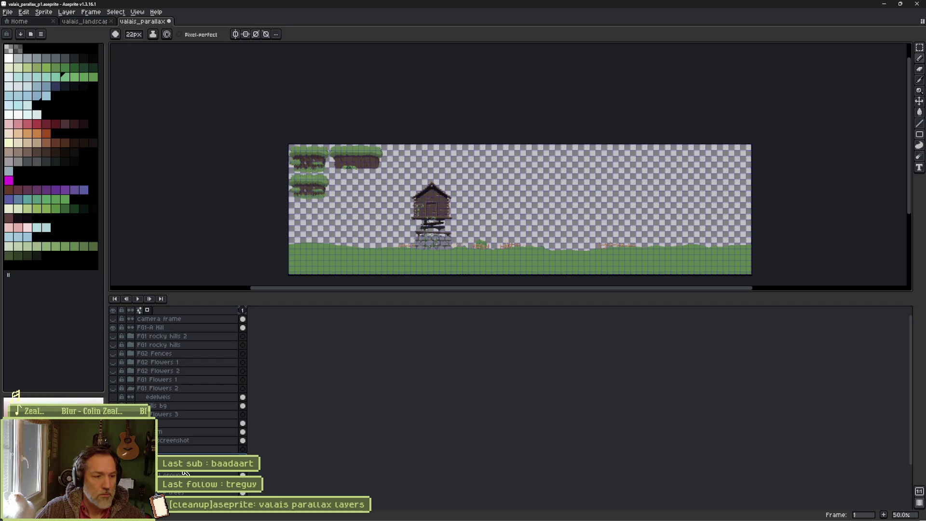
pyautogui.click(182, 474)
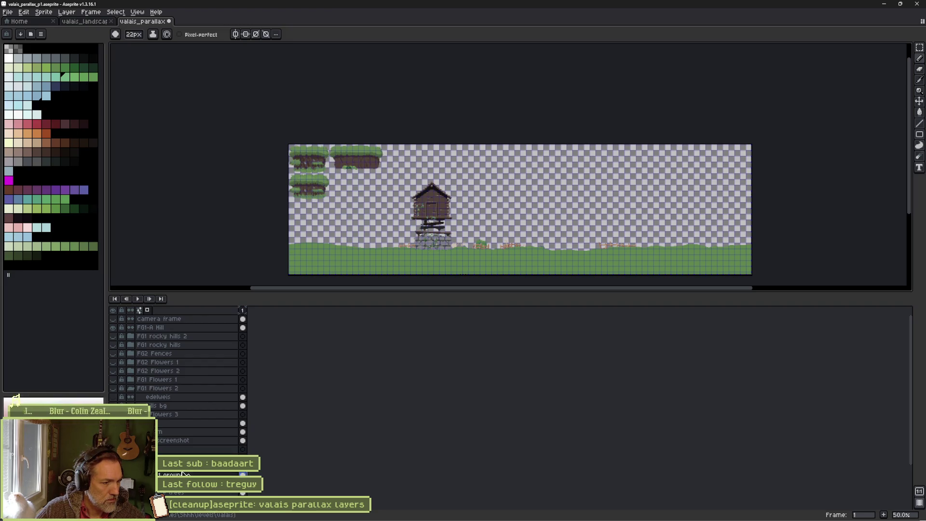
pyautogui.press('Up')
pyautogui.press('Up')
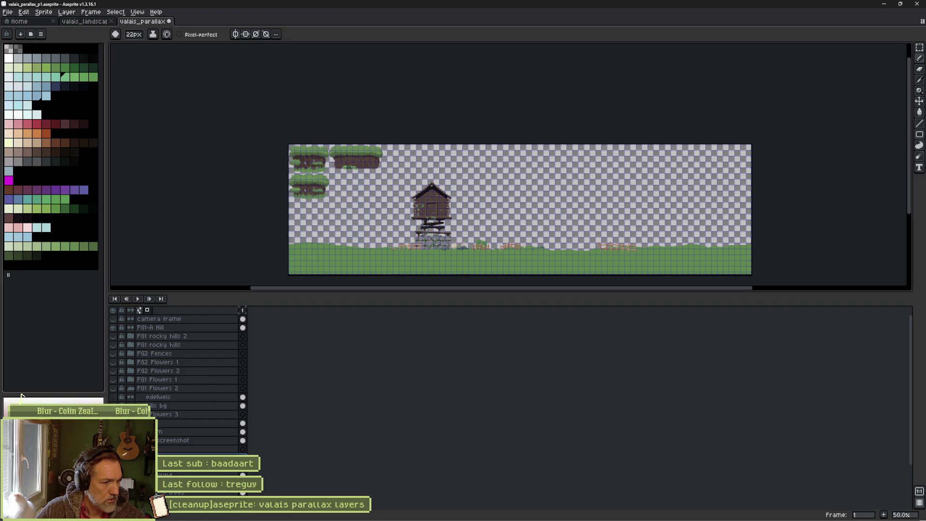
pyautogui.doubleClick(169, 474)
pyautogui.press('BackSpace')
pyautogui.press('BackSpace')
pyautogui.press('BackSpace')
pyautogui.press('Return')
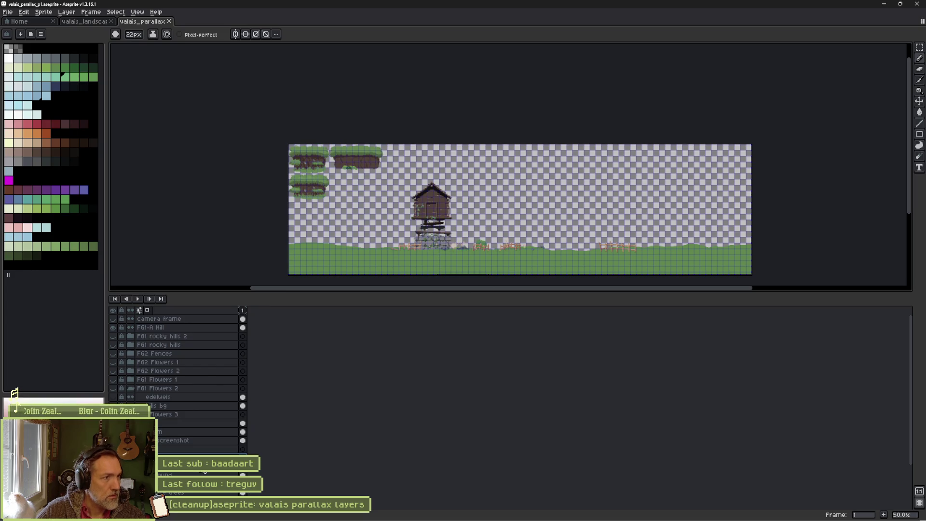
pyautogui.hotkey('alt', 'Tab')
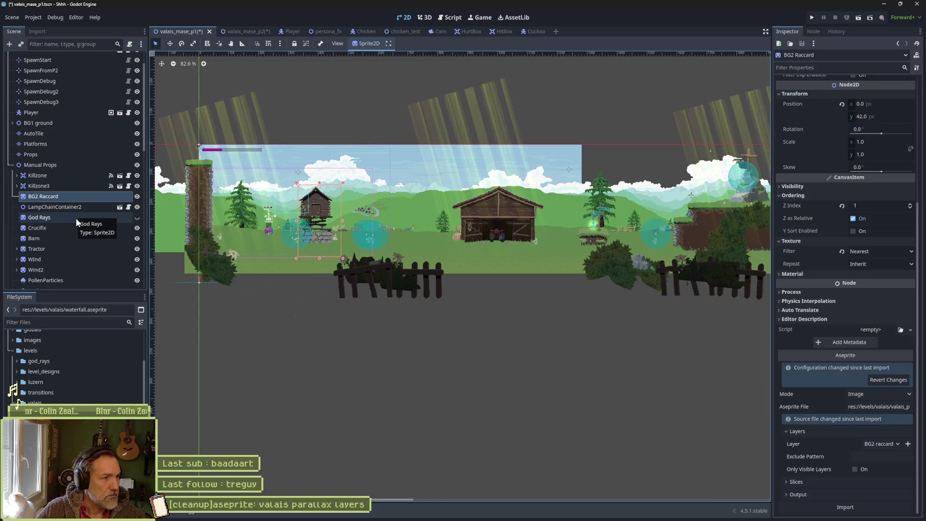
# Step: Delete the God Rays node from Manual Props
pyautogui.click(77, 218)
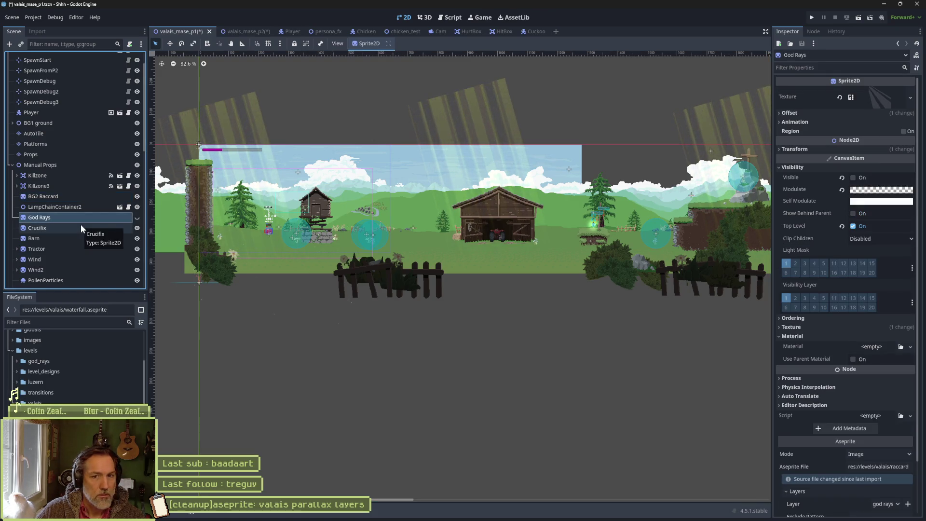
pyautogui.press('Delete')
pyautogui.press('Return')
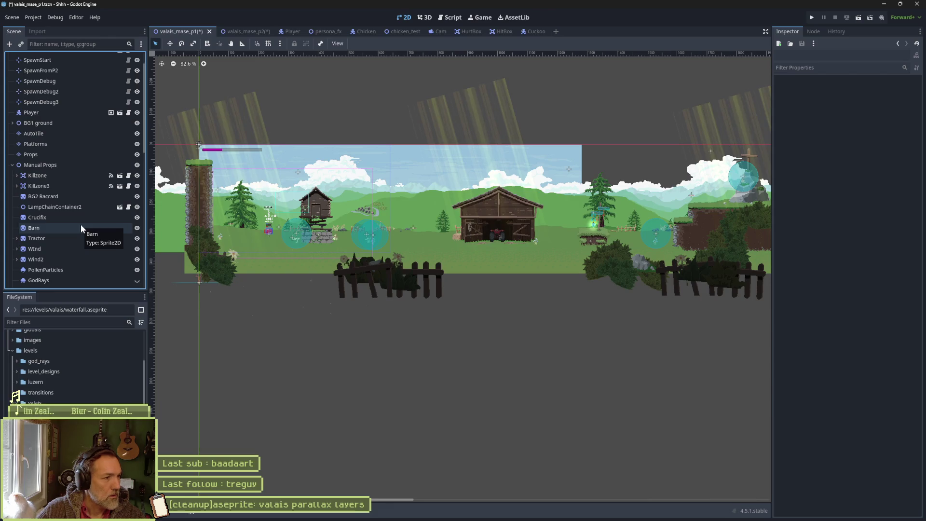
# Step: Frame the Crucifix sprite and review its Aseprite import Output settings
pyautogui.click(88, 218)
pyautogui.press('f')
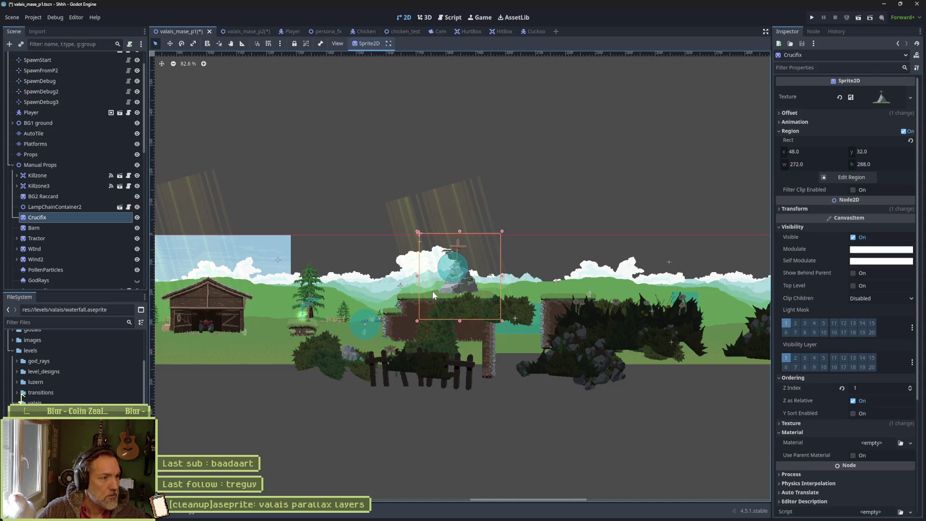
pyautogui.scroll(-5, 805, 397)
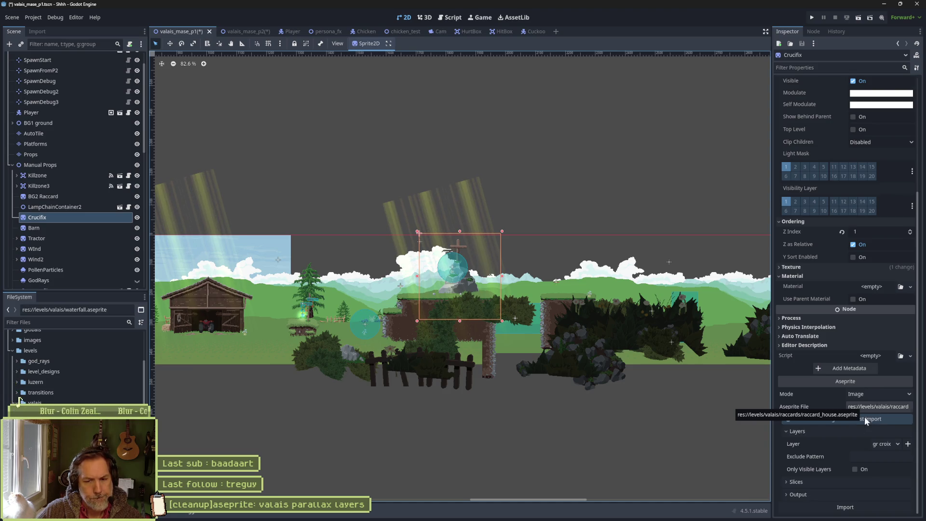
pyautogui.click(808, 496)
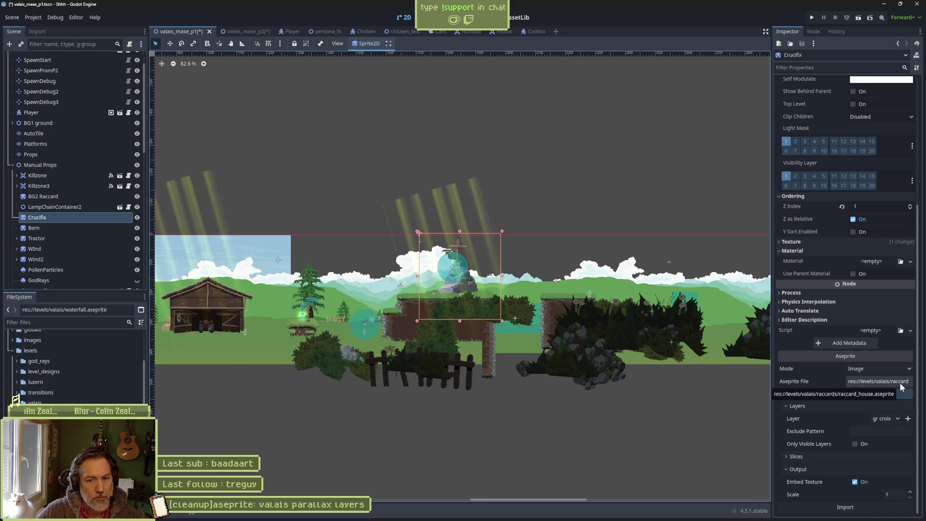
pyautogui.moveTo(533, 519)
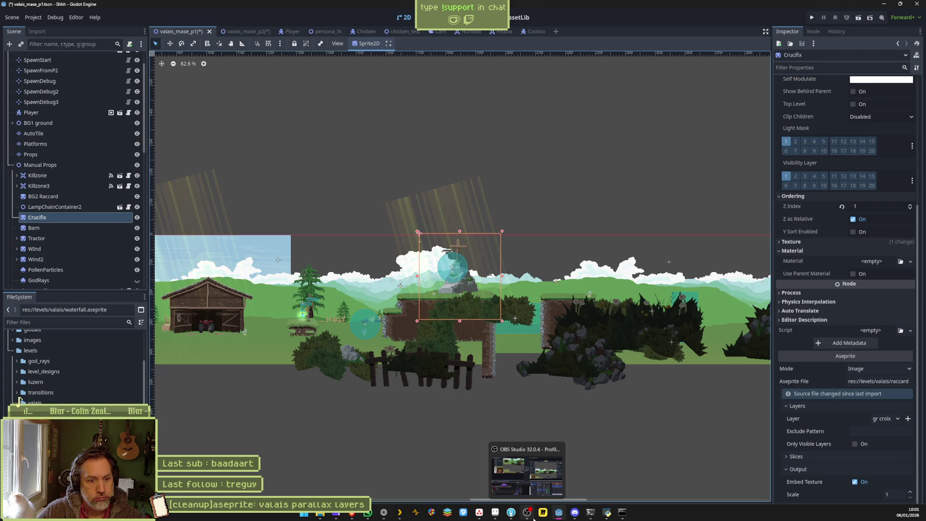
pyautogui.click(492, 519)
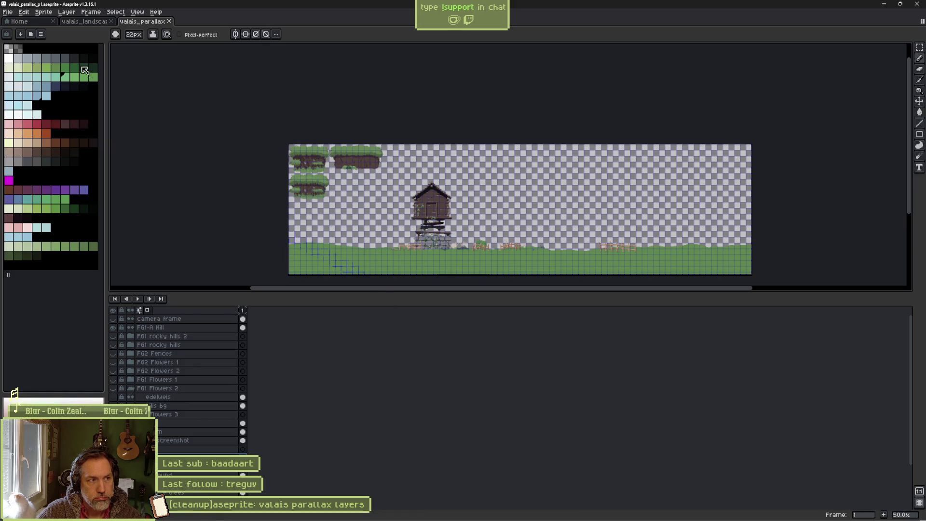
# Step: Browse the valais folder's files from Aseprite's Home page, then return to the Godot editor
pyautogui.click(19, 21)
pyautogui.click(41, 45)
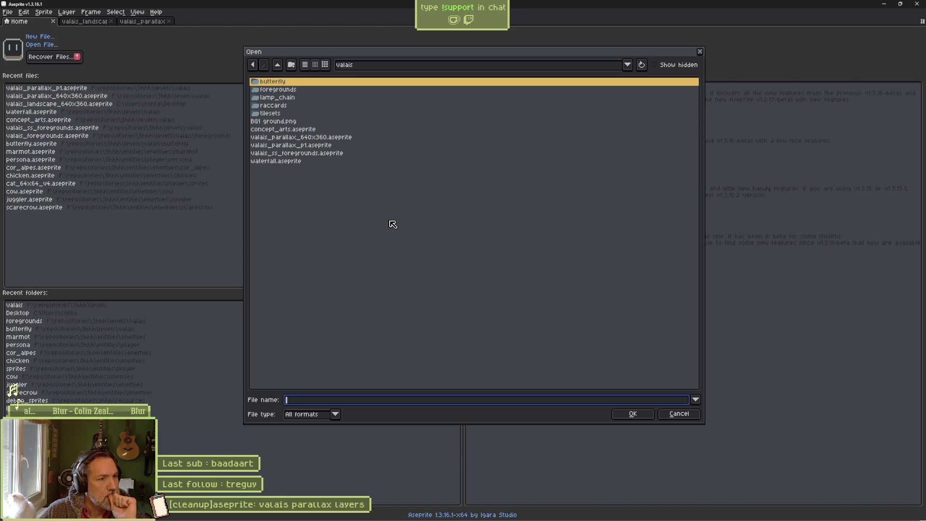
pyautogui.moveTo(473, 518)
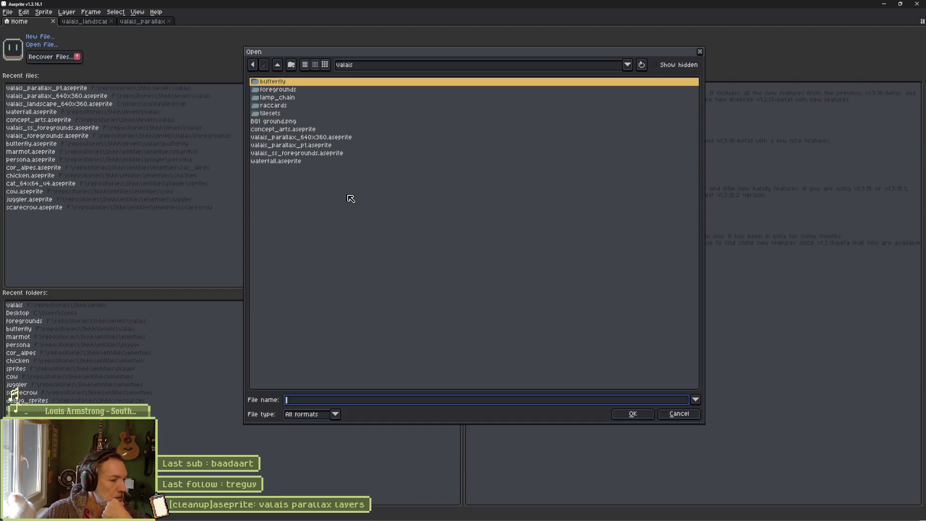
pyautogui.moveTo(479, 518)
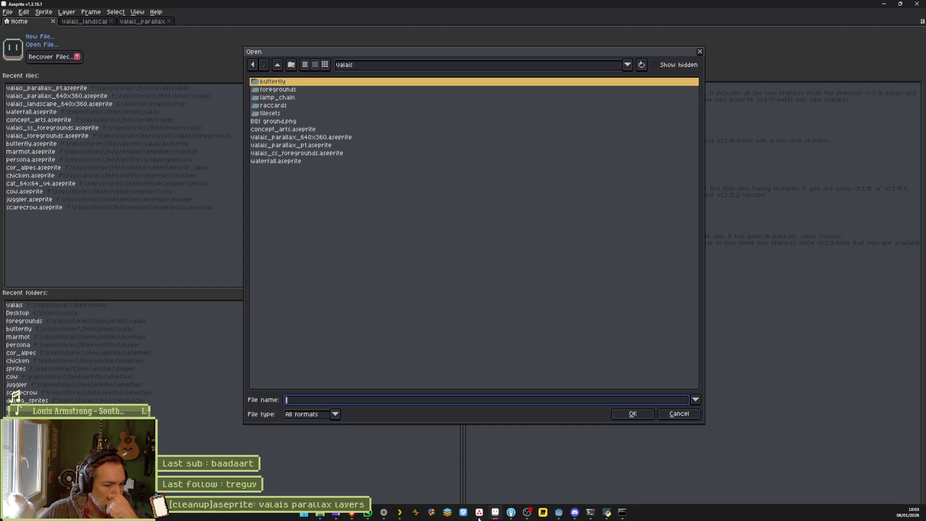
pyautogui.click(555, 517)
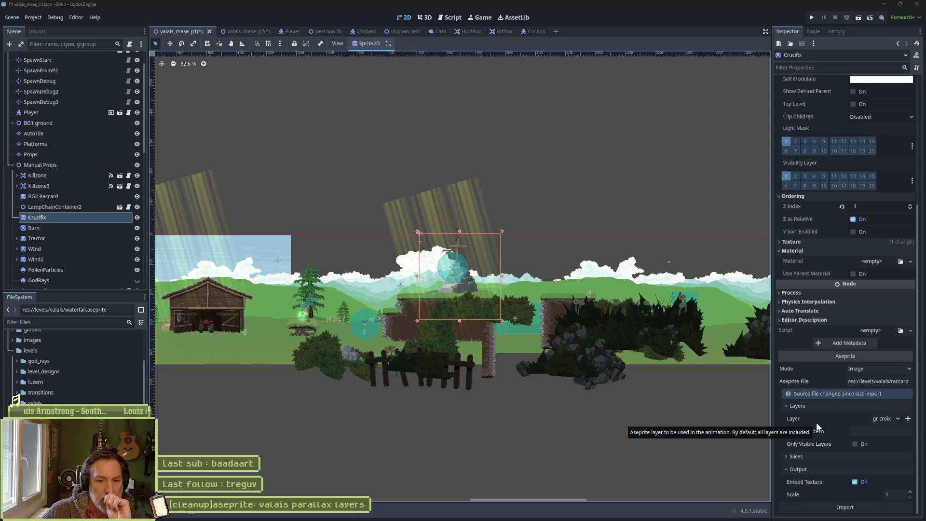
# Step: Check the Crucifix sprite's gr croix layer import from raccard_house.aseprite, embedded at scale 1
pyautogui.moveTo(497, 516)
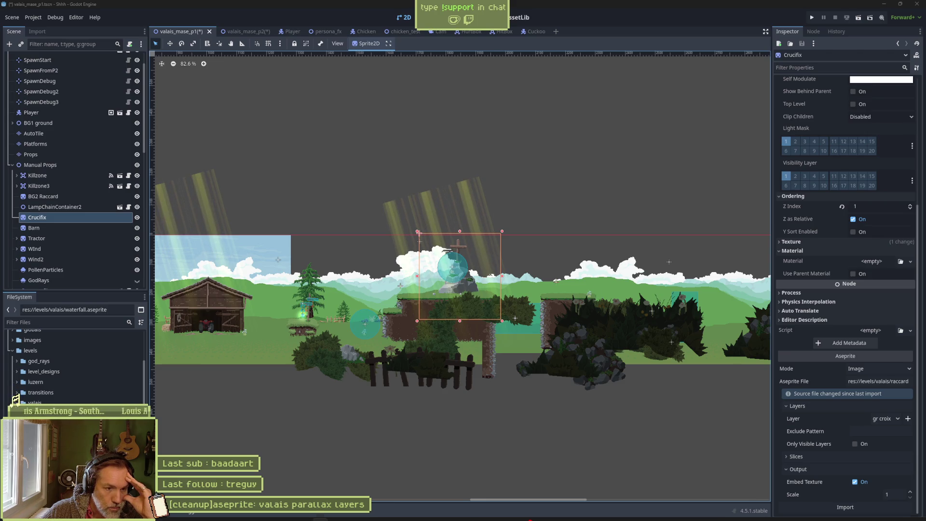
pyautogui.moveTo(385, 515)
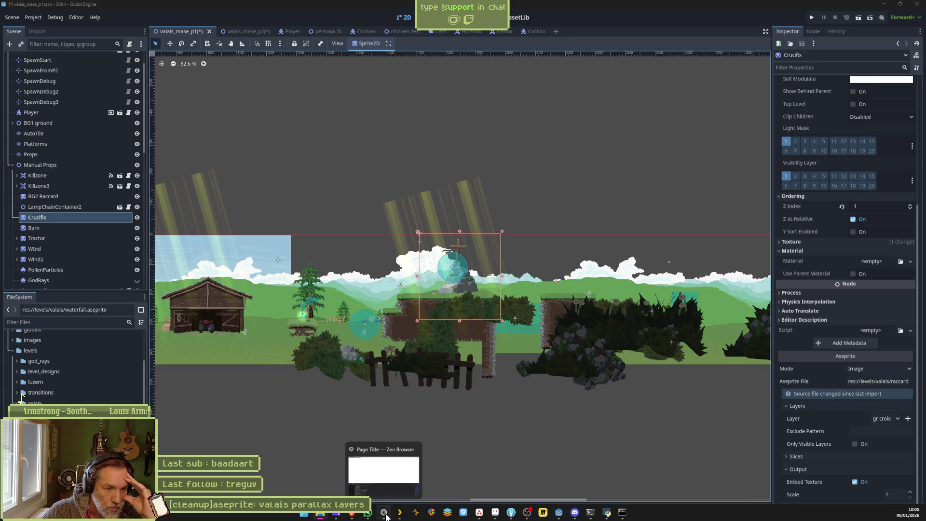
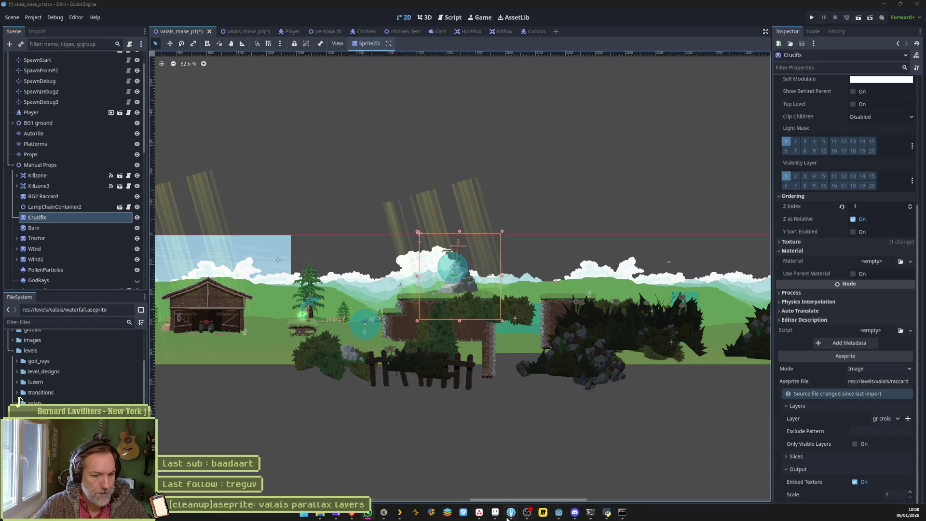
# Step: Switch to Aseprite's Open dialog and pick valais_ss_foregrounds.aseprite in the valais folder
pyautogui.click(510, 515)
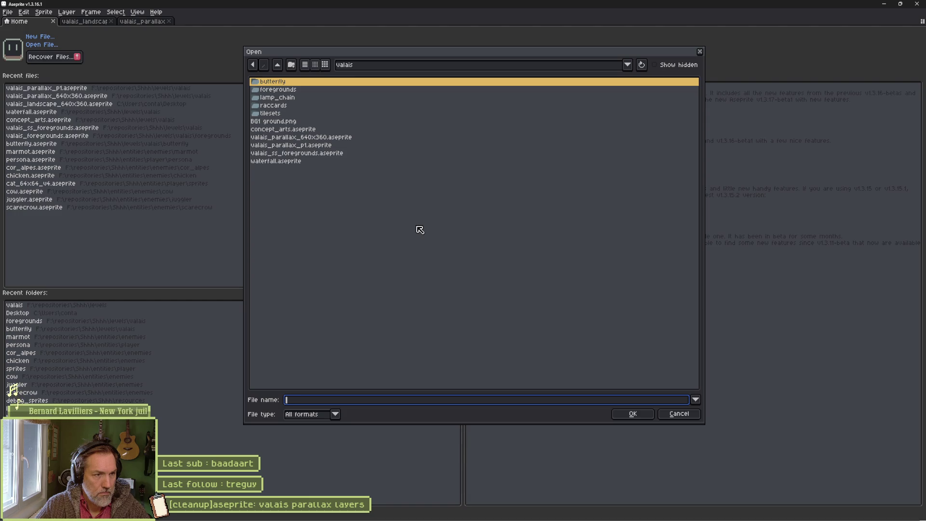
pyautogui.click(319, 154)
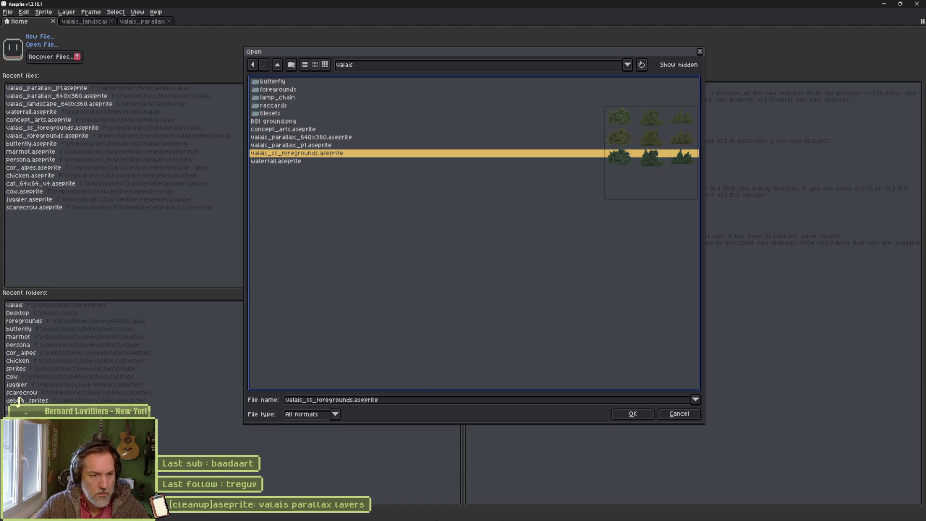
# Step: Bring the browser forward and show the Perplexity conversation page
pyautogui.click(386, 515)
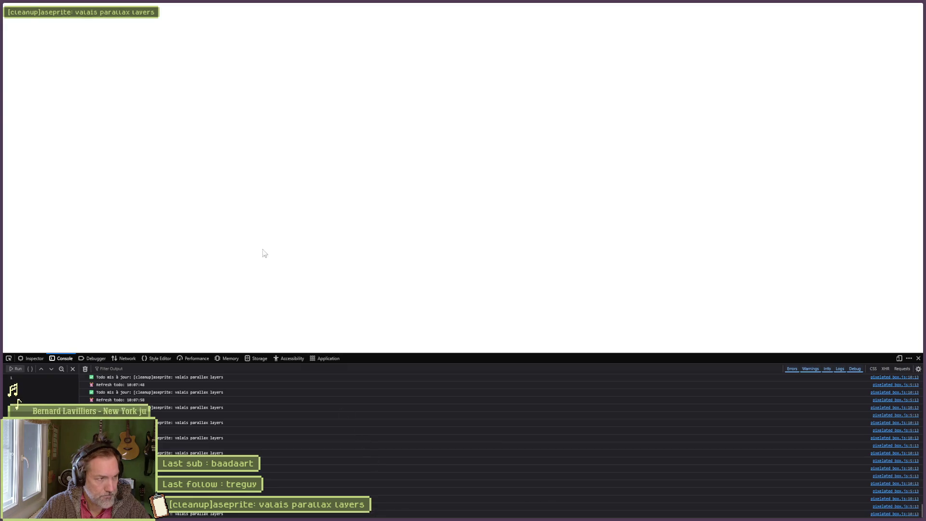
pyautogui.click(14, 54)
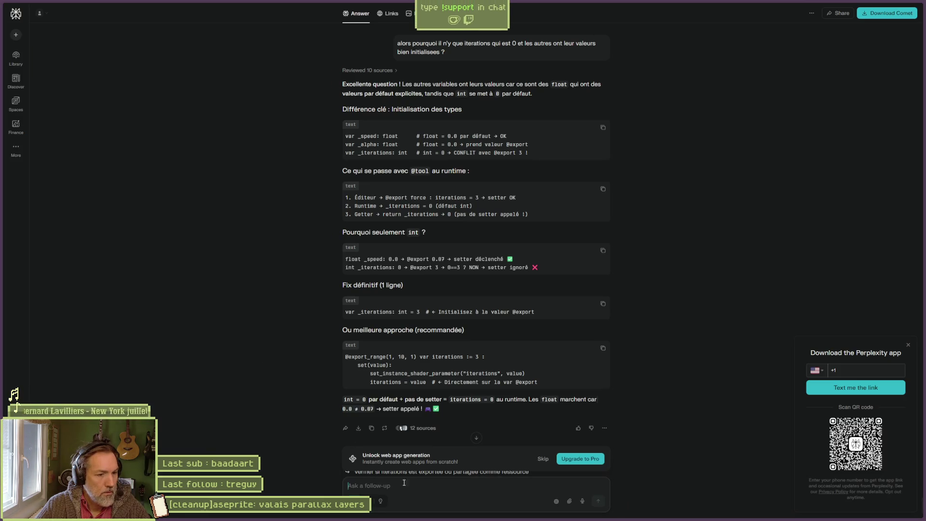
# Step: Ask Perplexity how game sprite files are named, grouped and organised, then start an environments follow-up
pyautogui.click(430, 488)
pyautogui.write('quelle ')
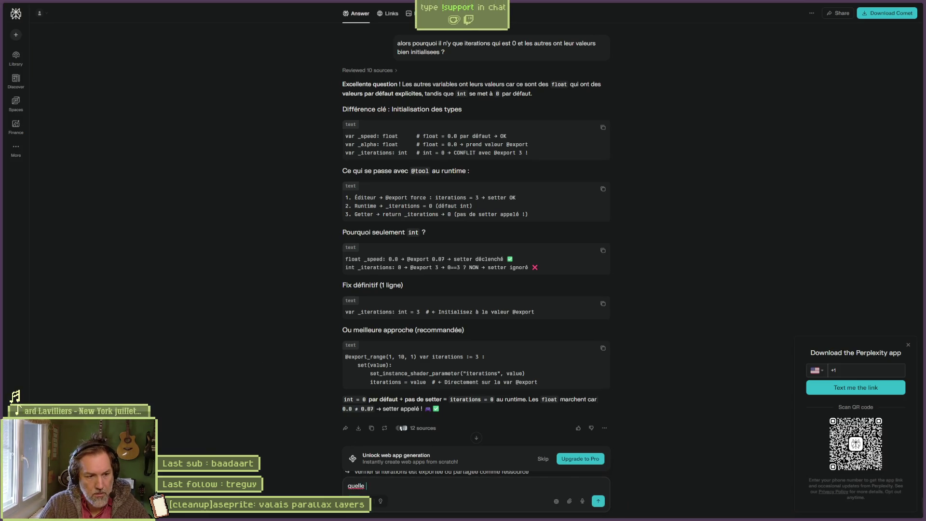
pyautogui.write("est l'org")
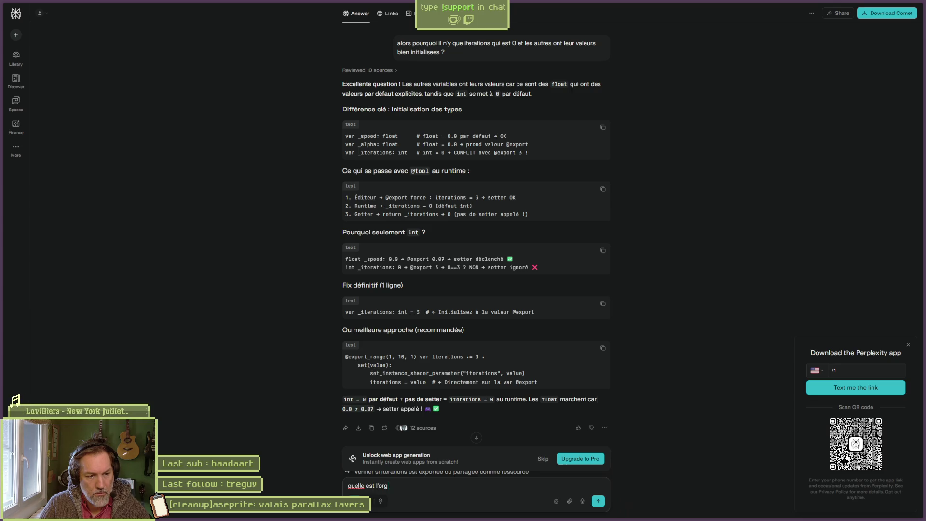
pyautogui.write('anisation des fichiers')
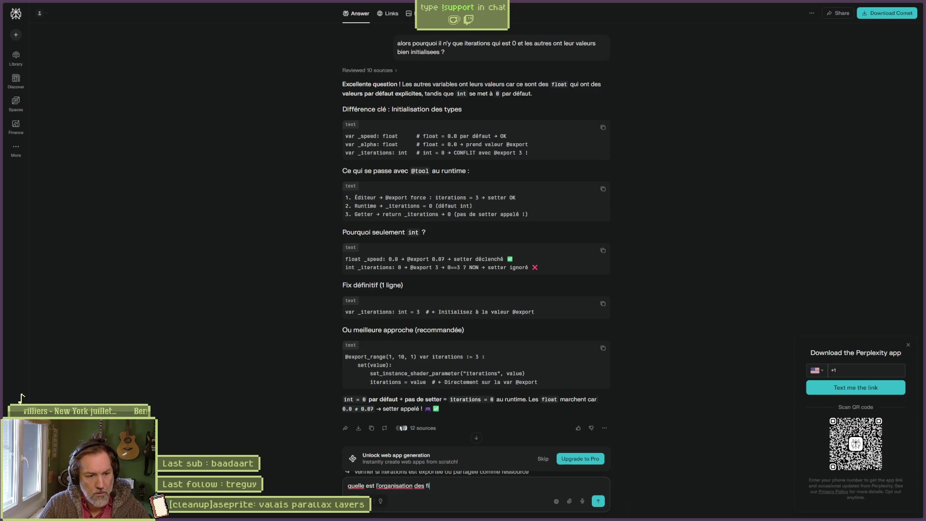
pyautogui.write('sprite dans les jeux vid')
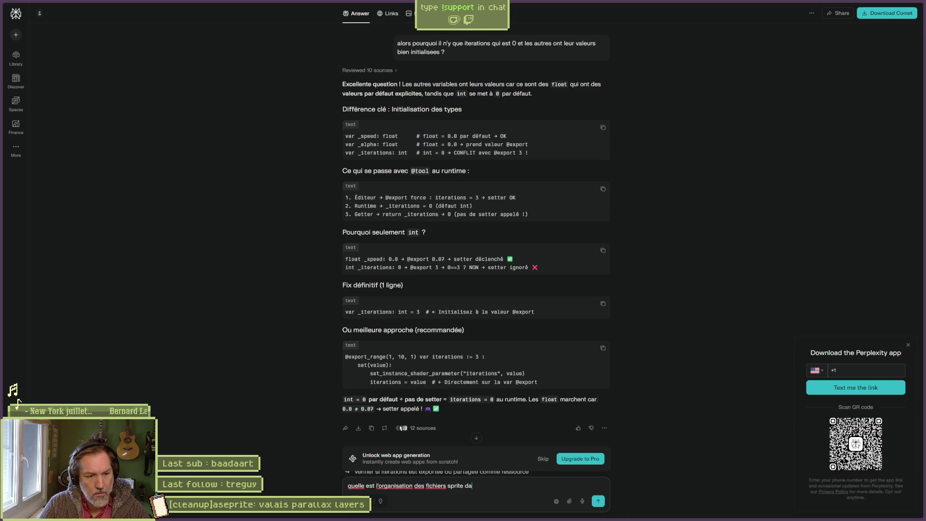
pyautogui.write('eo')
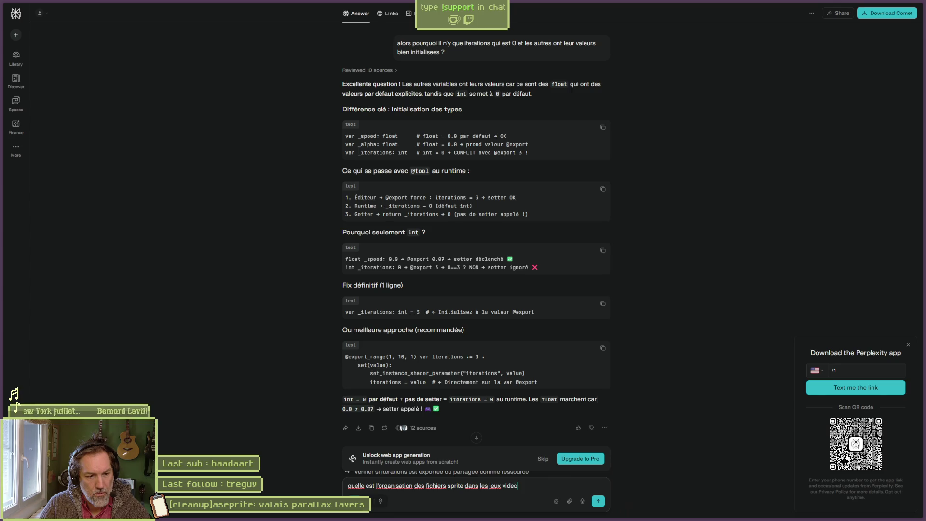
pyautogui.write('s ? com')
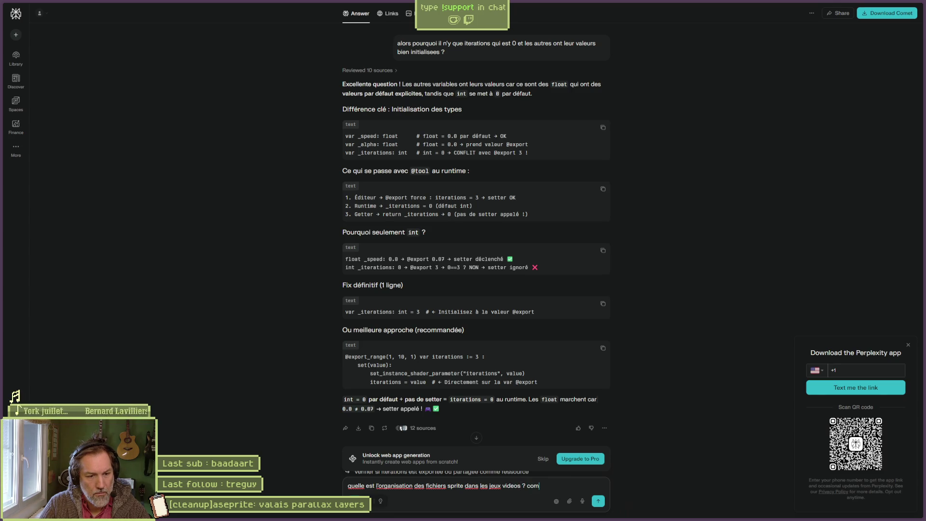
pyautogui.write('ment les nomment/ils')
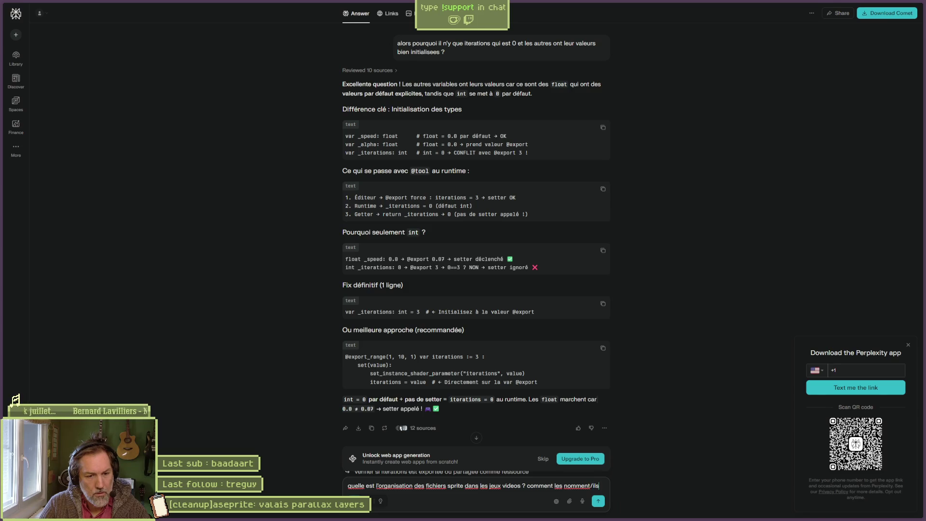
pyautogui.write(', les regroupe')
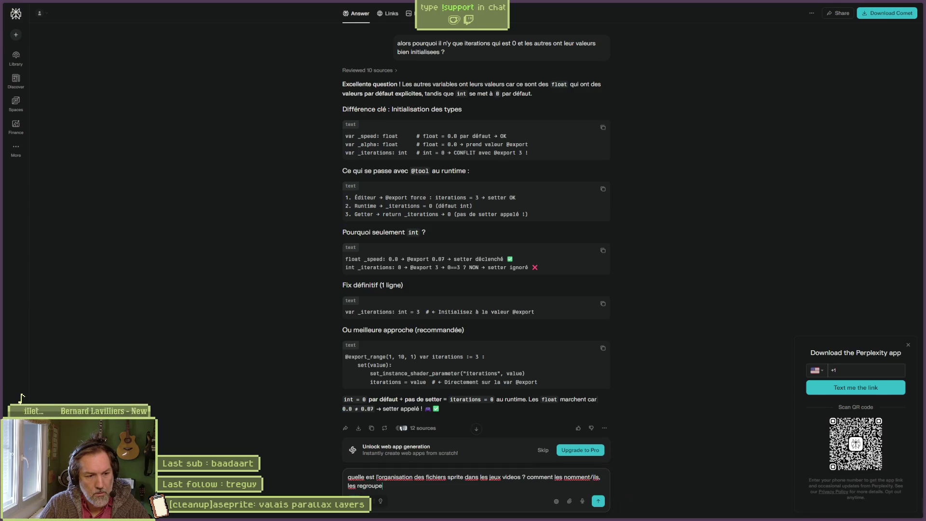
pyautogui.write('nt-ils et les')
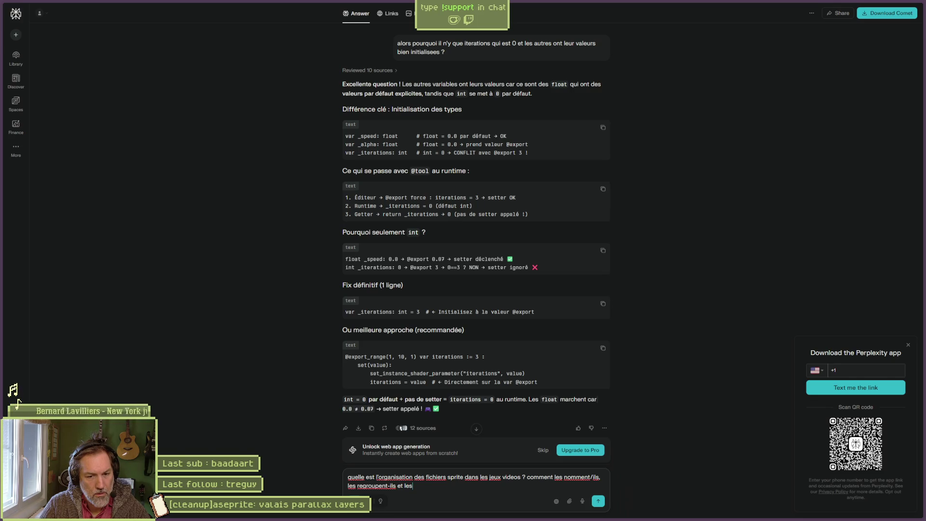
pyautogui.write(' organisent-ils ')
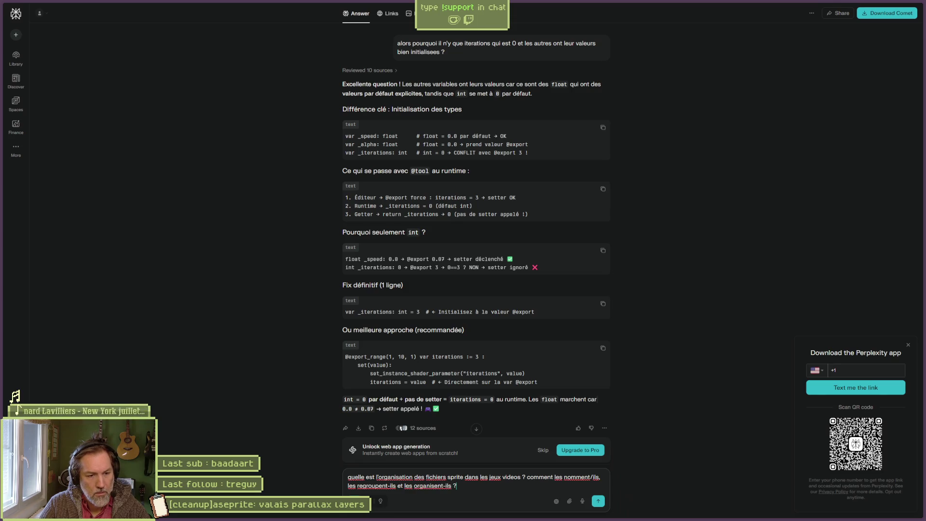
pyautogui.write('?')
pyautogui.press('Return')
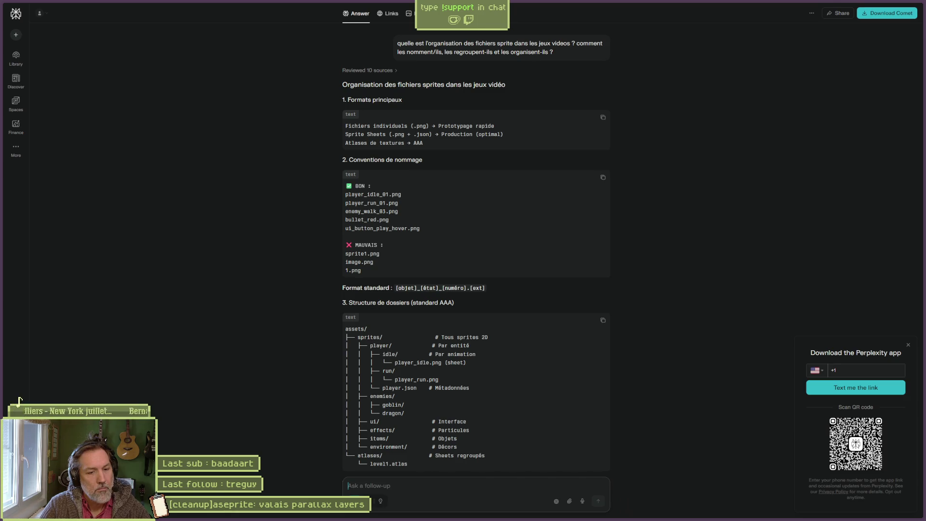
pyautogui.write('donne-')
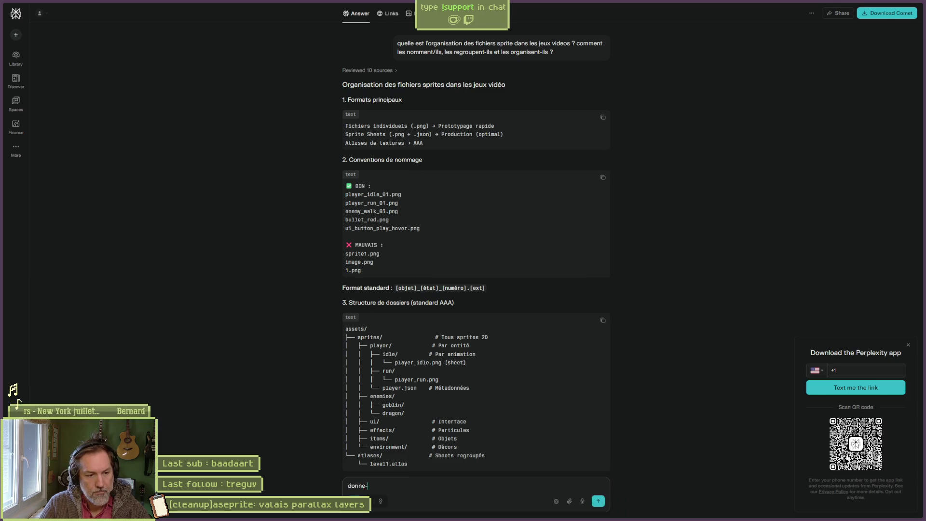
pyautogui.write('moi une ')
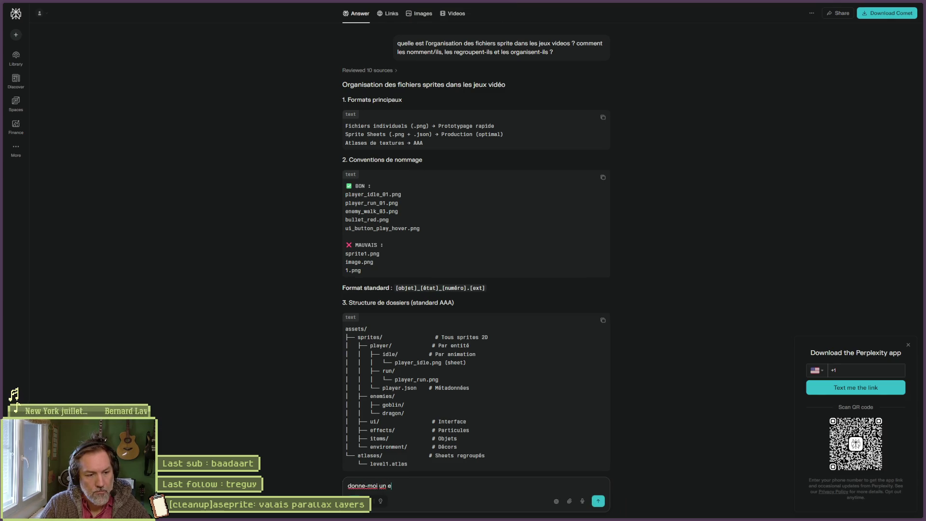
pyautogui.write('organisation ')
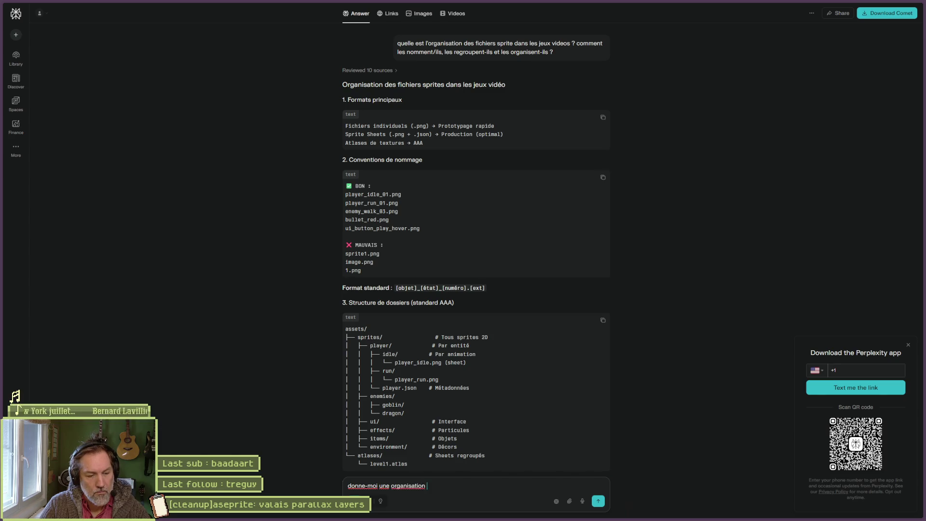
pyautogui.write('standard pour c')
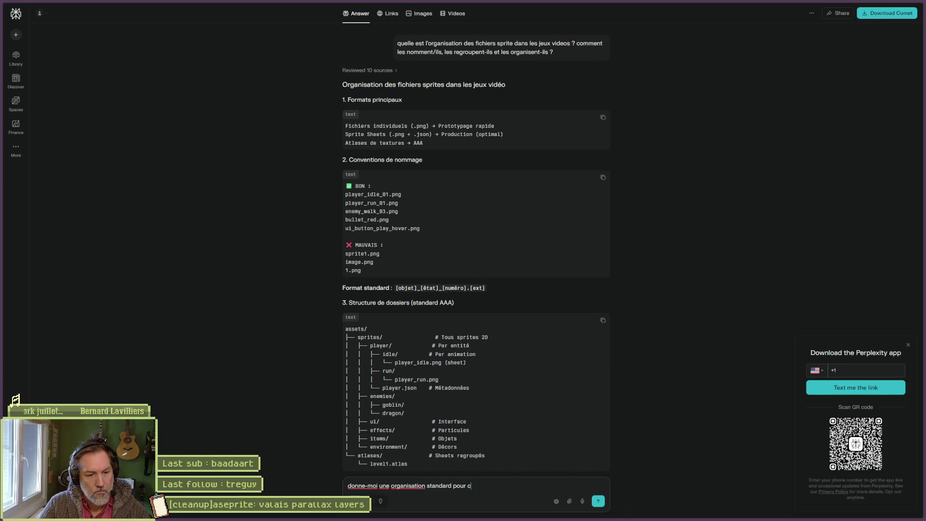
pyautogui.write('e qui concerne les en')
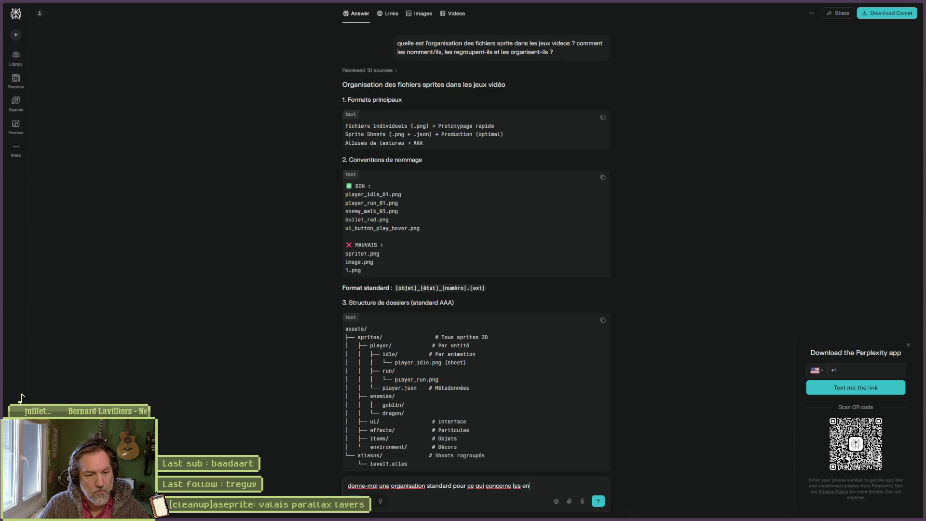
pyautogui.write('vironnements')
# Step: Submit the follow-up requesting a standard folder organisation for environments
pyautogui.press('Return')
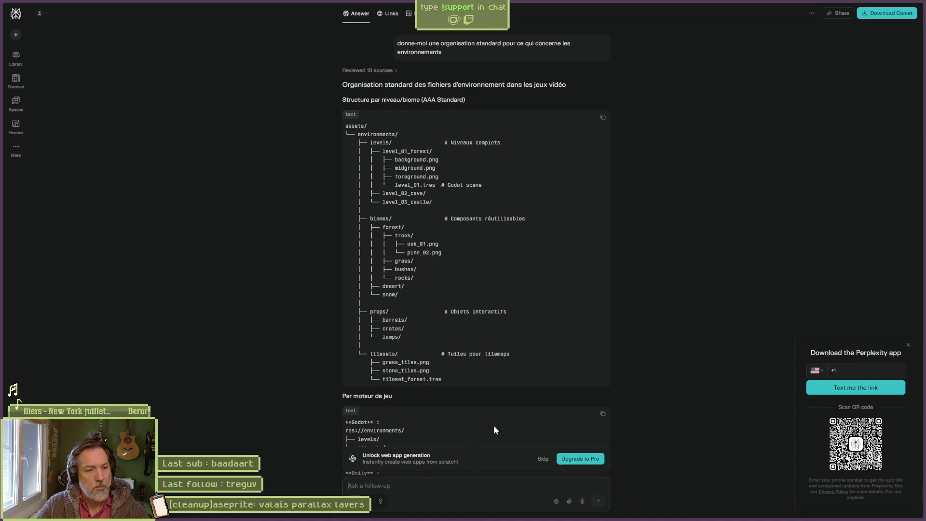
pyautogui.scroll(-3, 710, 264)
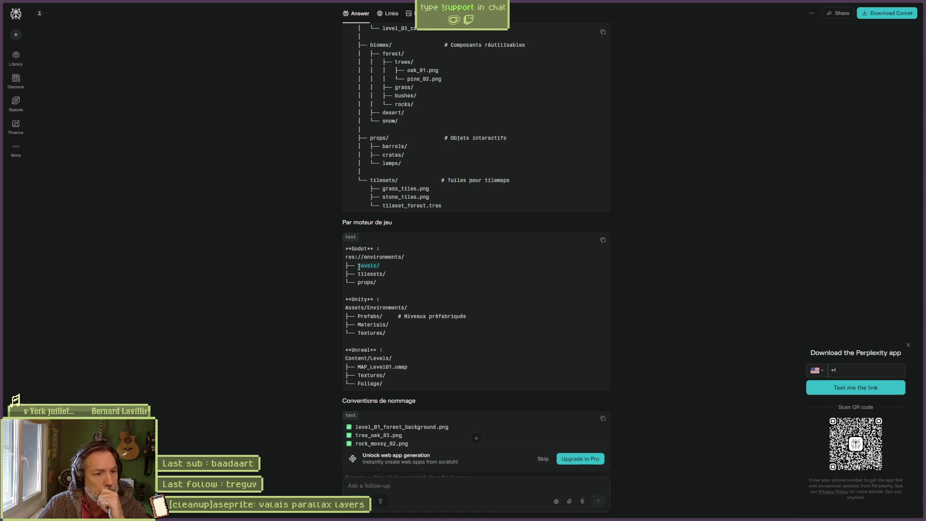
pyautogui.doubleClick(376, 265)
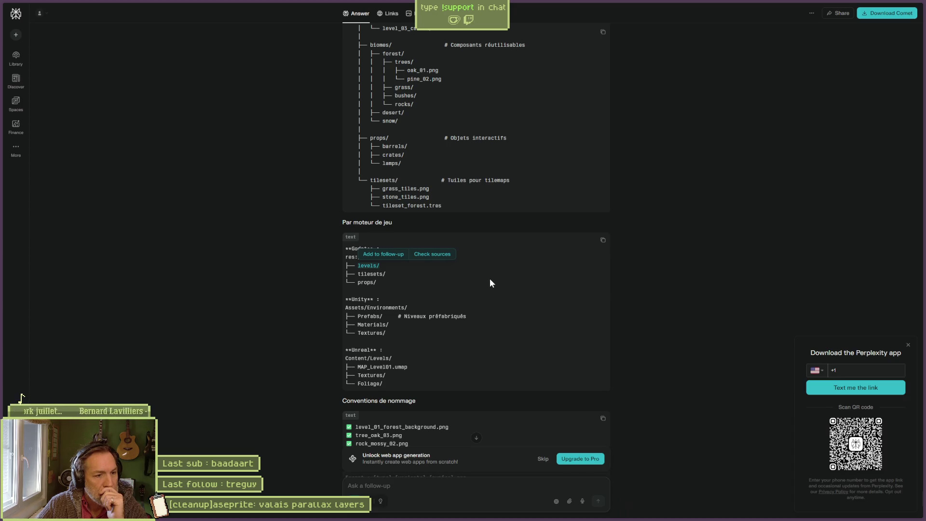
pyautogui.scroll(-3, 706, 332)
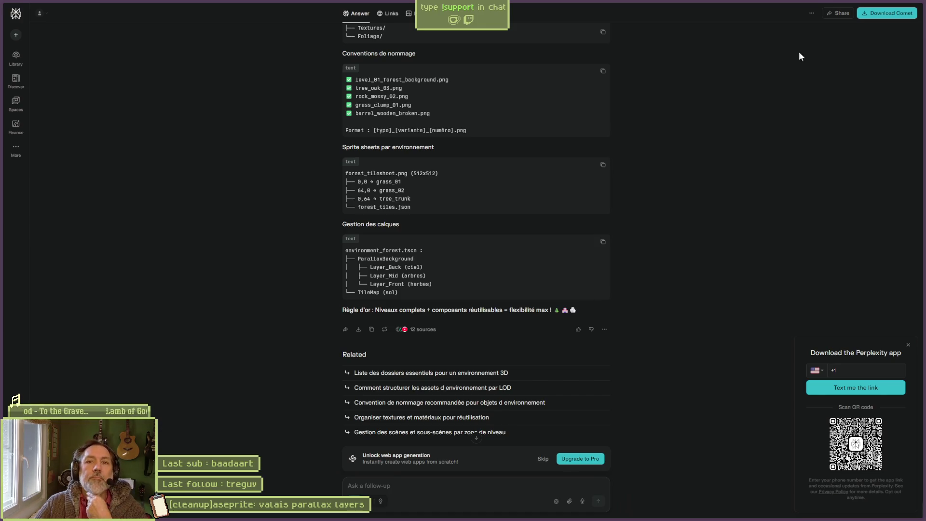
pyautogui.click(884, 3)
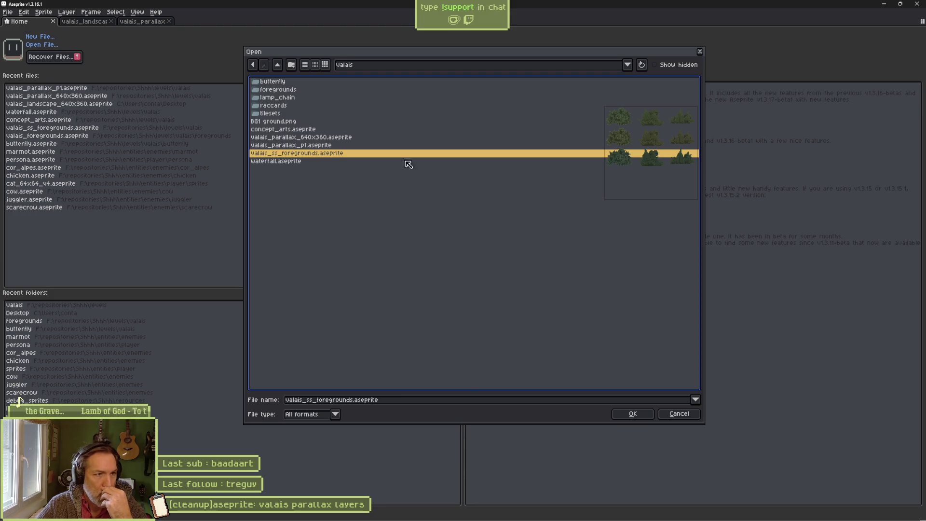
# Step: Go up from valais past the levels folder, then return to the Perplexity answer
pyautogui.click(278, 67)
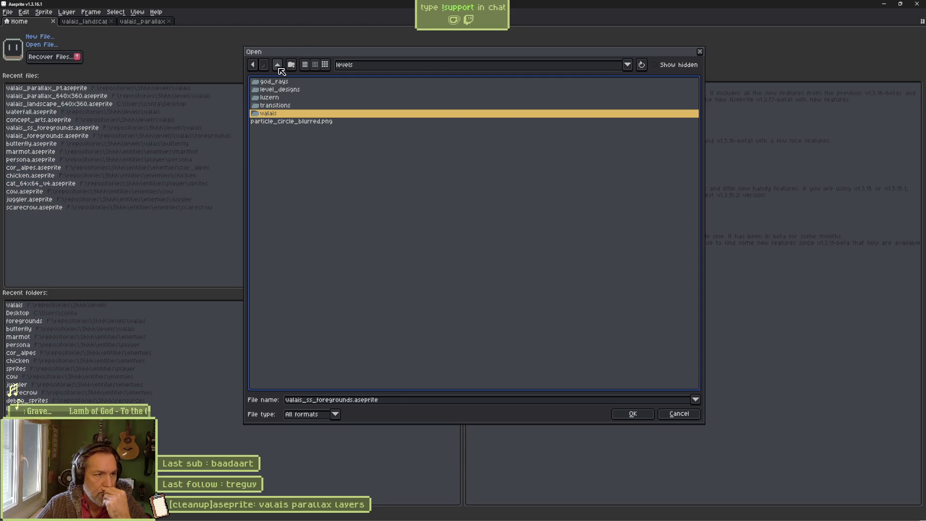
pyautogui.click(279, 68)
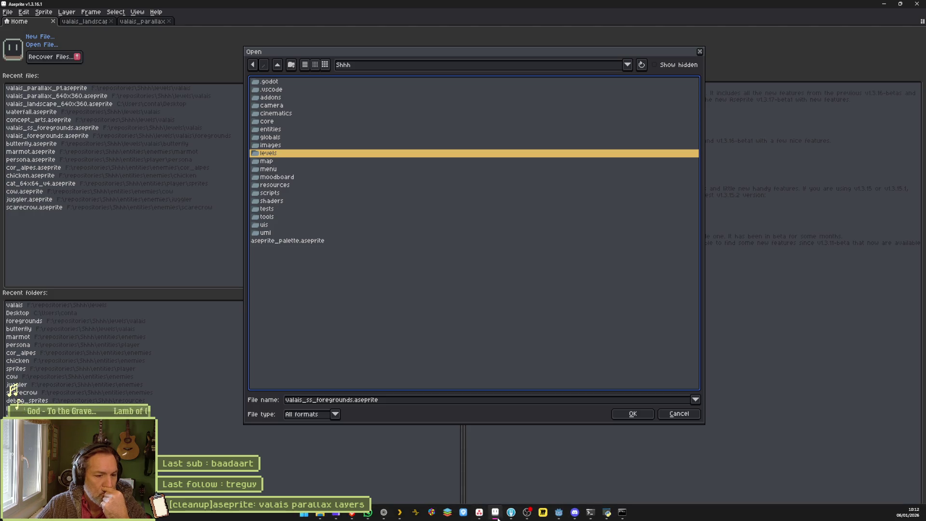
pyautogui.moveTo(525, 514)
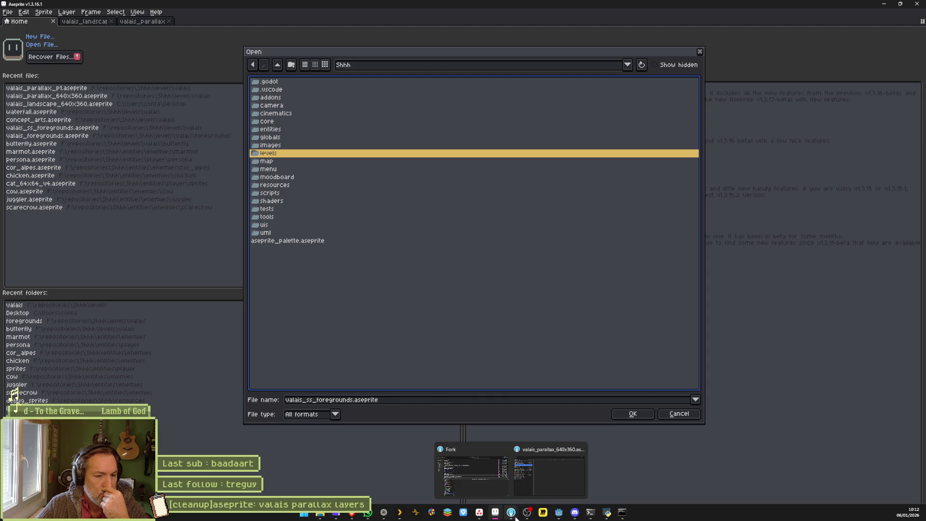
pyautogui.click(384, 513)
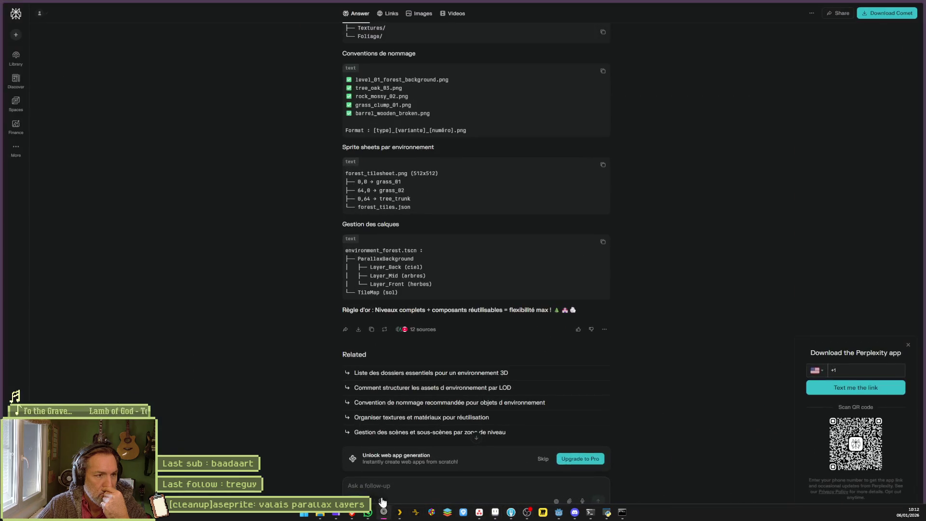
# Step: Review the suggested environments/levels branch in Perplexity, then switch back to the Godot editor
pyautogui.scroll(5, 664, 252)
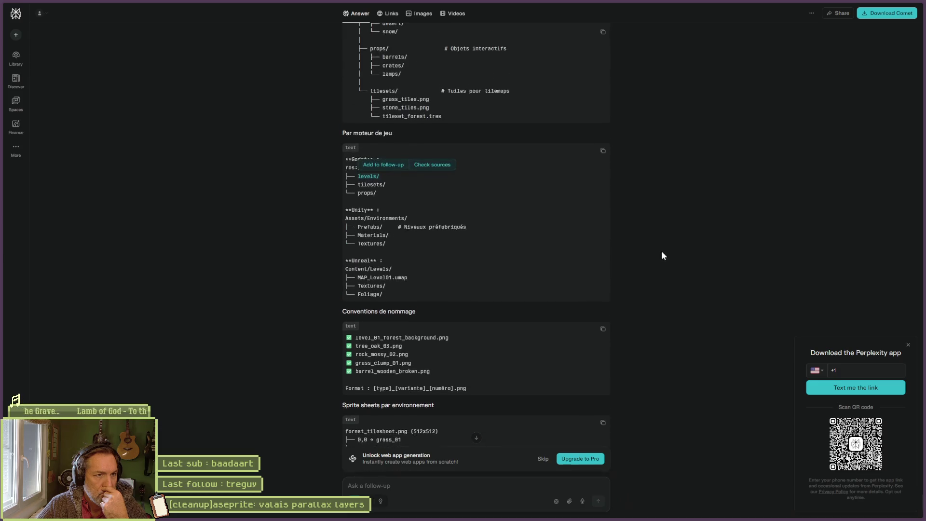
pyautogui.scroll(1, 397, 195)
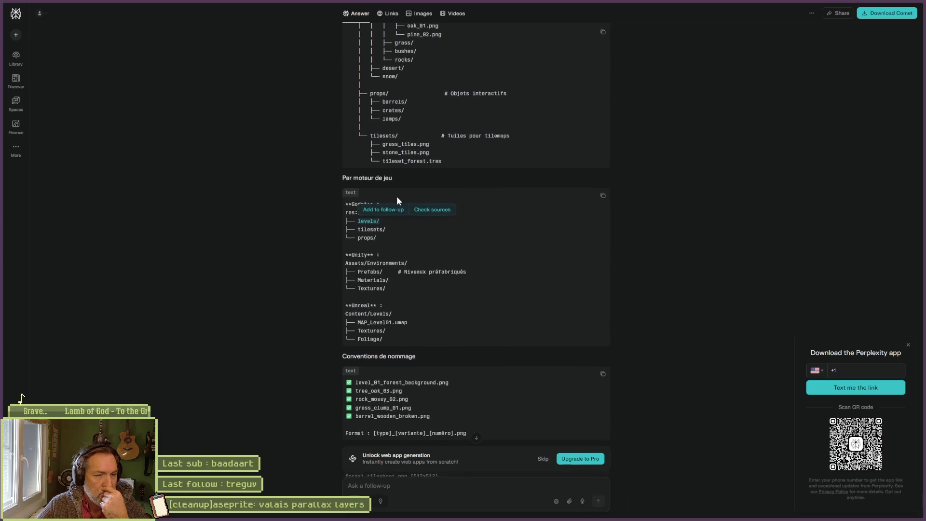
pyautogui.scroll(4, 503, 233)
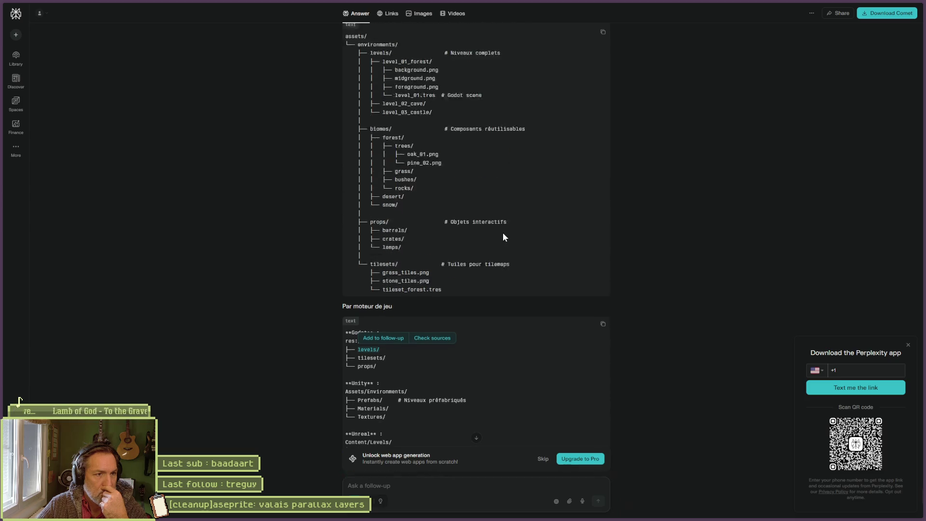
pyautogui.moveTo(386, 90)
pyautogui.mouseDown()
pyautogui.moveTo(373, 100)
pyautogui.moveTo(399, 160)
pyautogui.mouseUp()
pyautogui.click(534, 126)
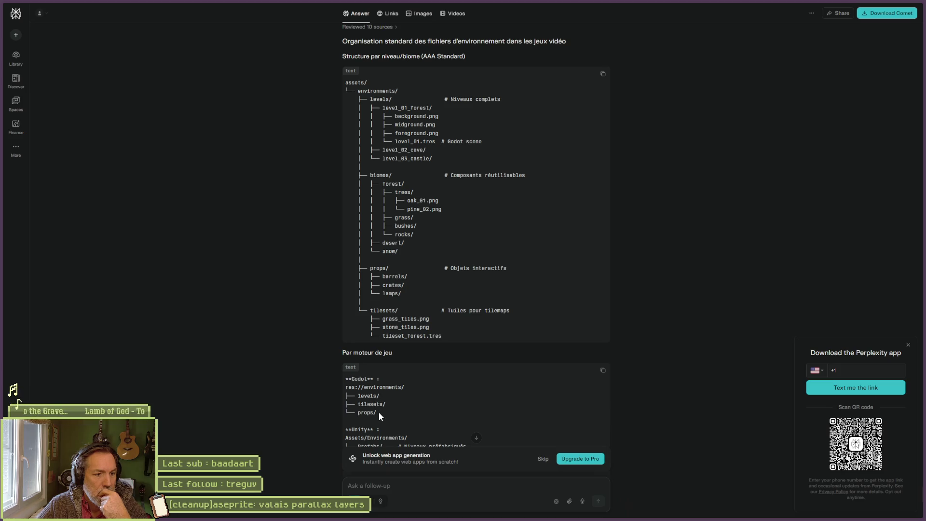
pyautogui.moveTo(550, 519)
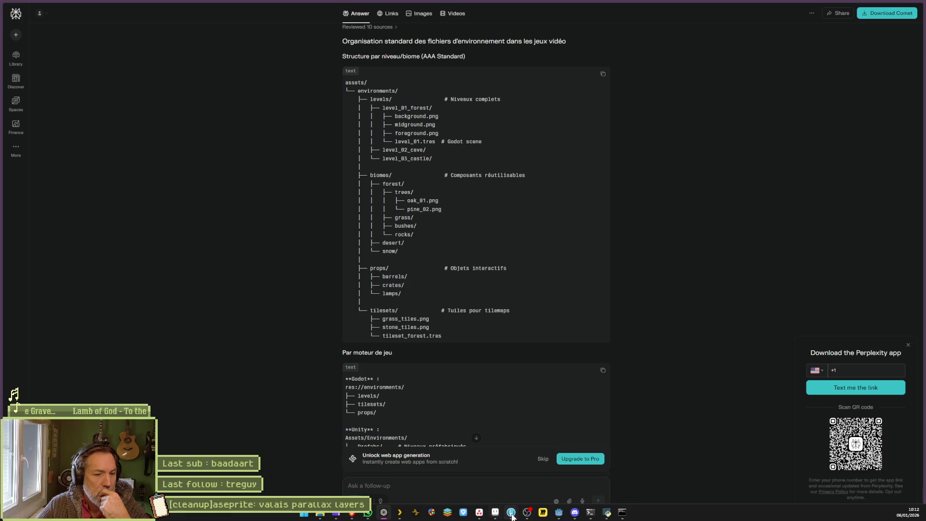
pyautogui.click(560, 516)
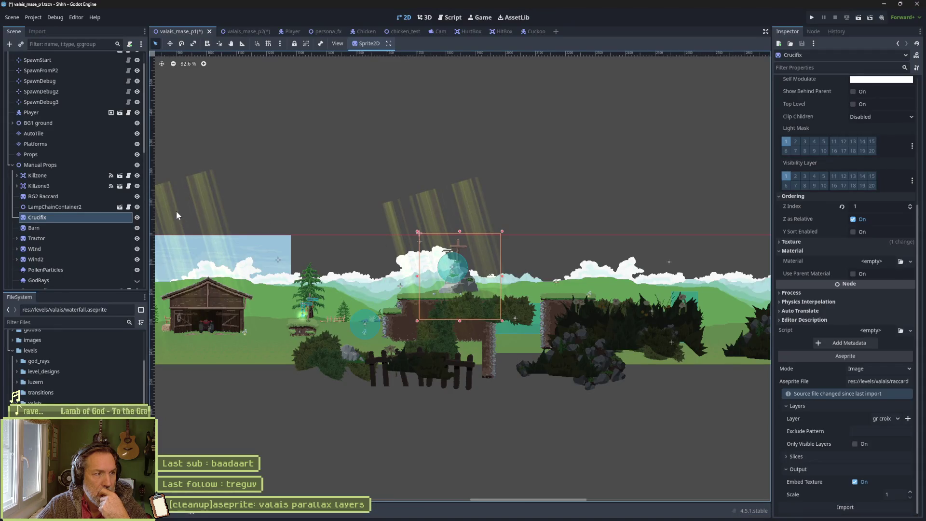
# Step: Add an environment folder at res:// root, comparing the FileSystem dock against Perplexity's tree
pyautogui.scroll(4, 25, 371)
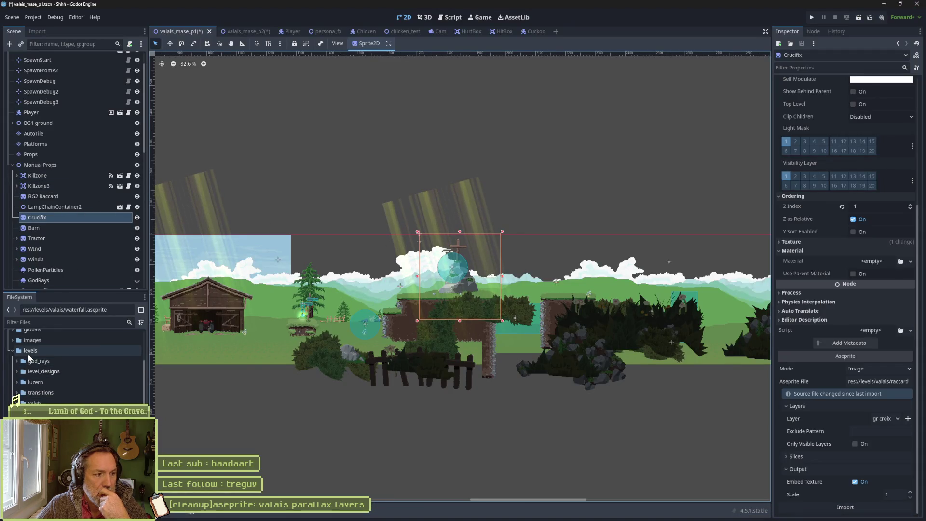
pyautogui.scroll(2, 29, 384)
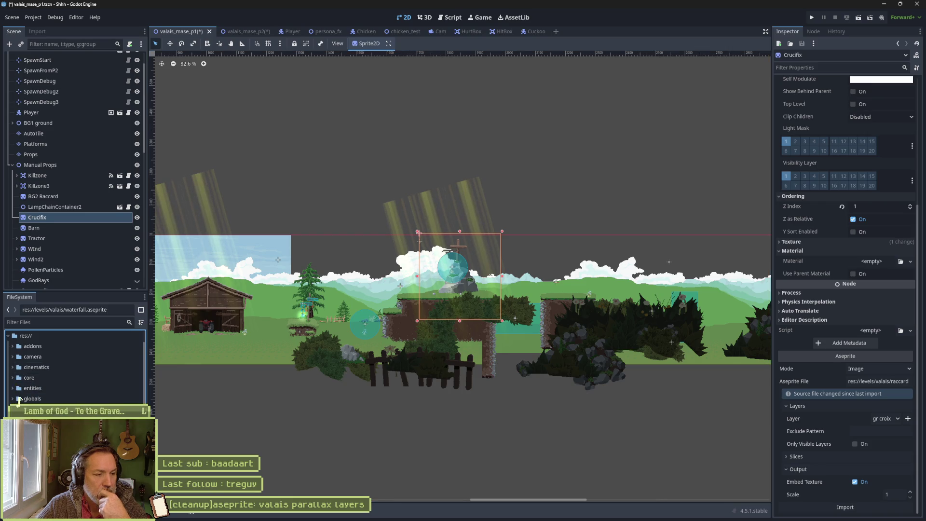
pyautogui.scroll(-3, 20, 398)
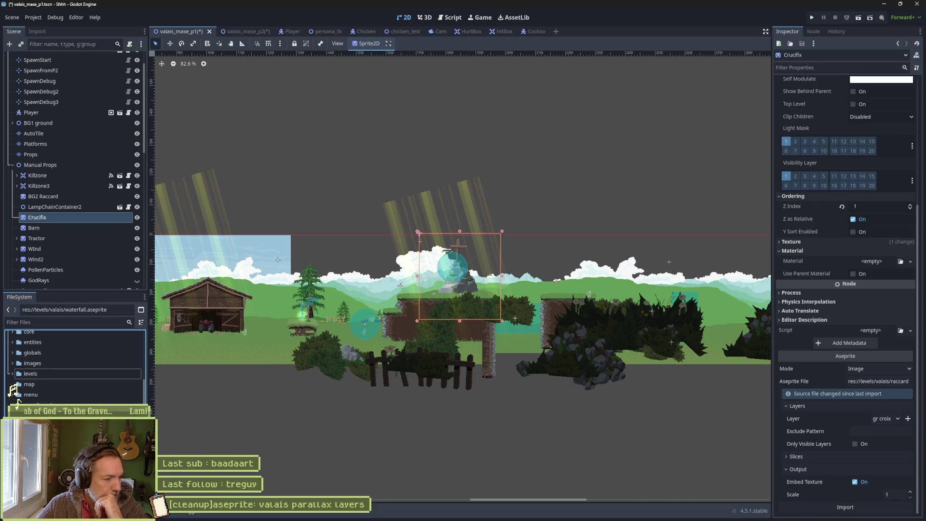
pyautogui.scroll(3, 20, 398)
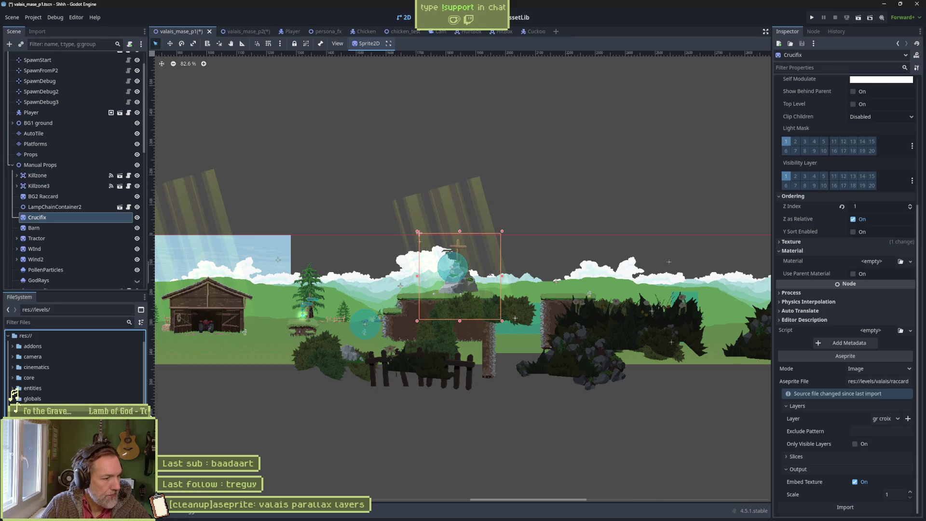
pyautogui.hotkey('alt', 'Tab')
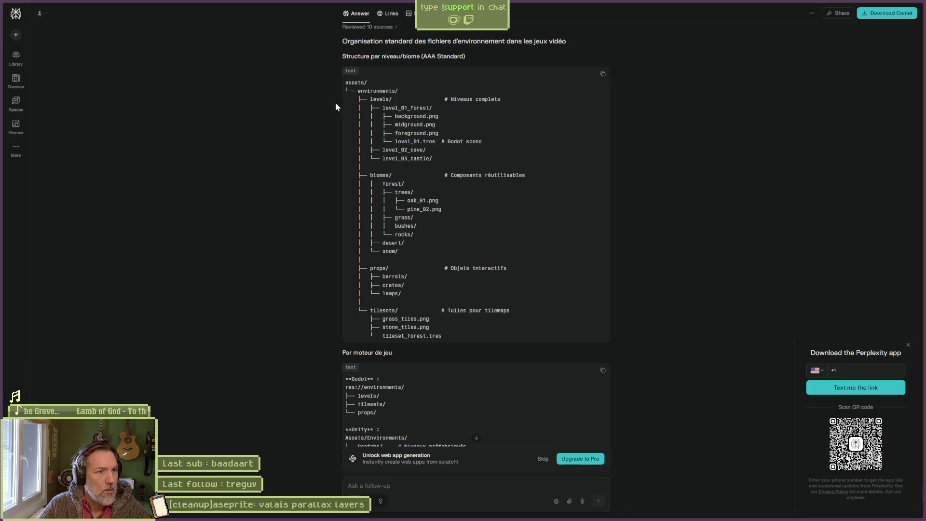
pyautogui.hotkey('alt', 'Tab')
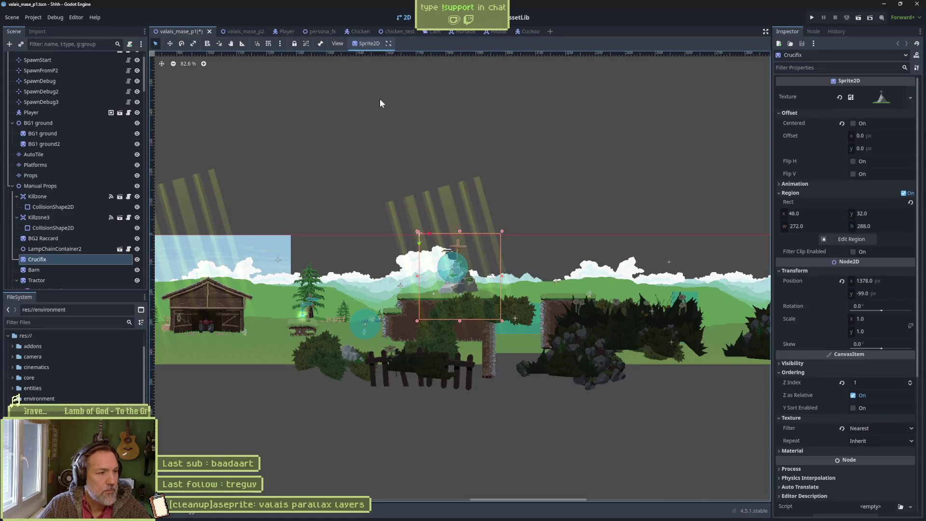
# Step: Append an 's' to rename the res:// environment folder to environments
pyautogui.hotkey('alt', 'Tab')
pyautogui.hotkey('alt', 'Tab')
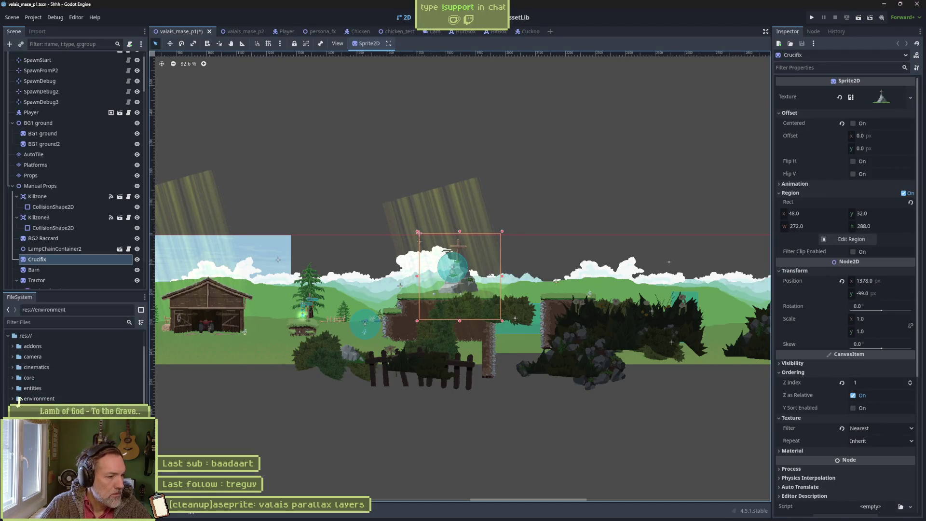
pyautogui.click(45, 399)
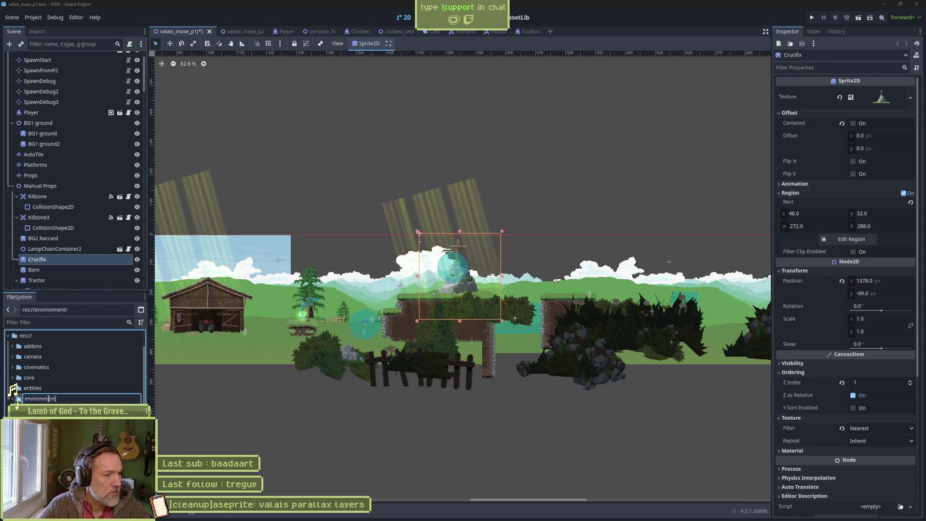
pyautogui.write('s')
pyautogui.press('Return')
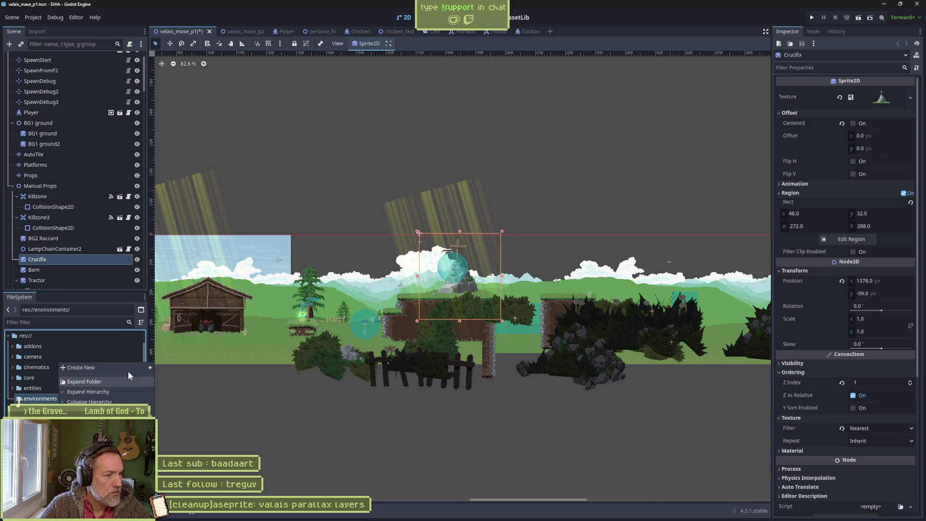
# Step: Create a new levels folder inside environments and select it
pyautogui.press('BackSpace')
pyautogui.press('BackSpace')
pyautogui.press('BackSpace')
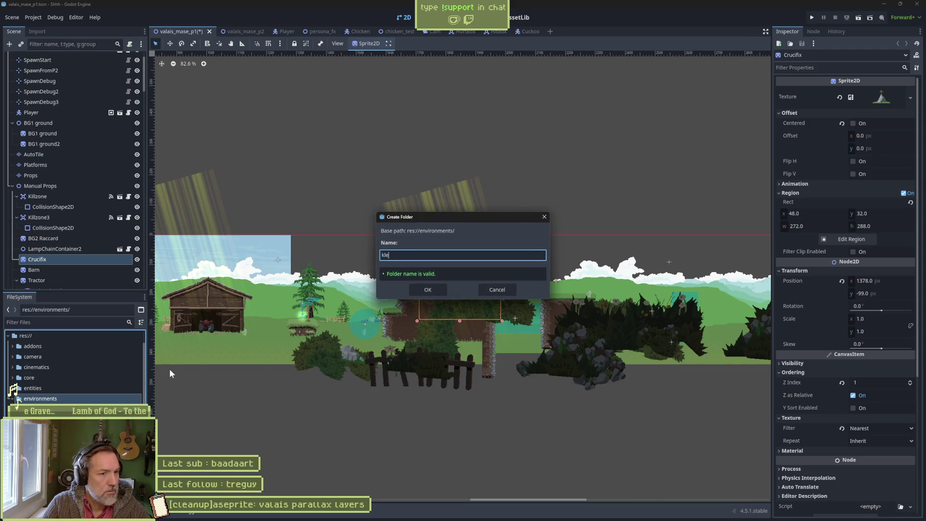
pyautogui.write('valais')
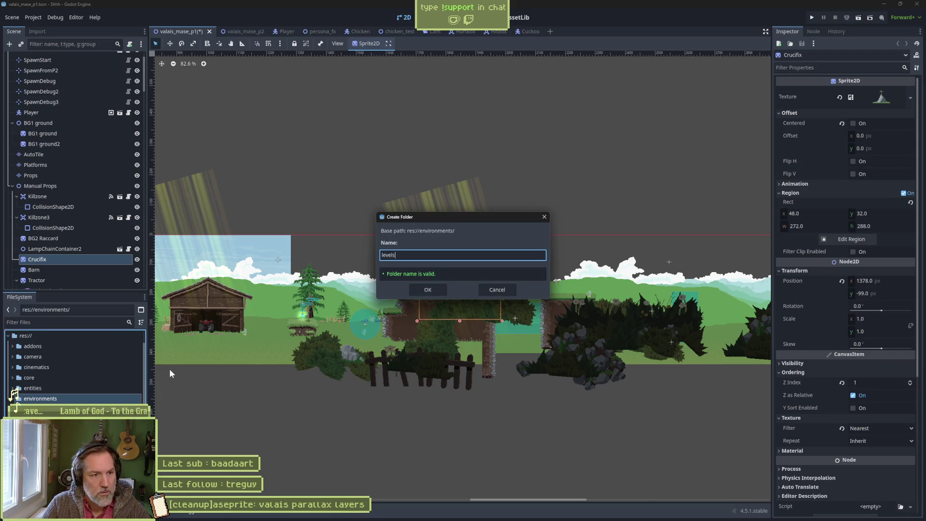
pyautogui.press('Return')
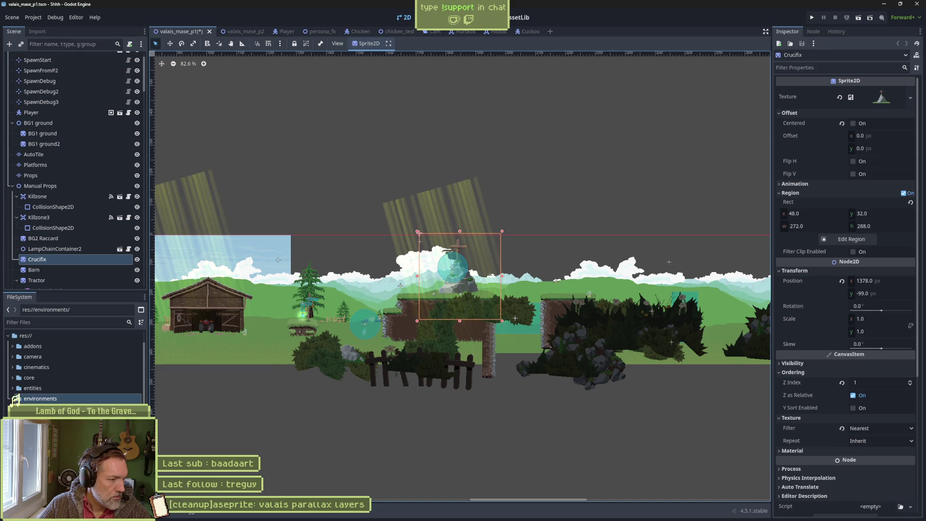
pyautogui.click(39, 409)
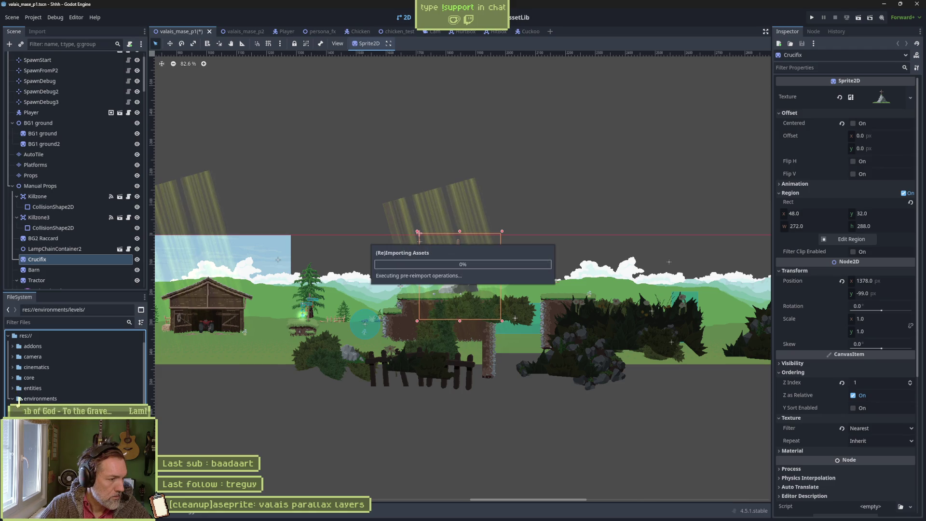
# Step: Move level folders like luzern into environments/levels, keeping god_rays and transitions under environments
pyautogui.press('Down')
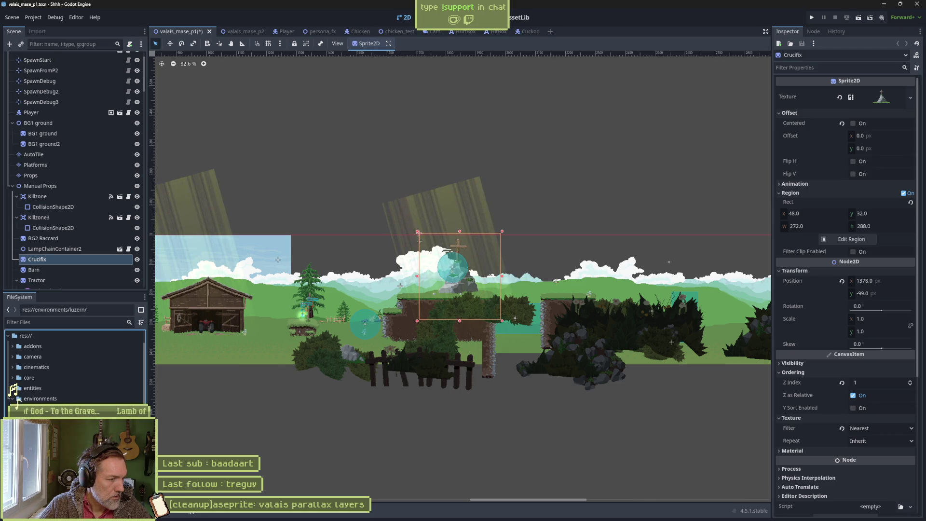
pyautogui.press('Up')
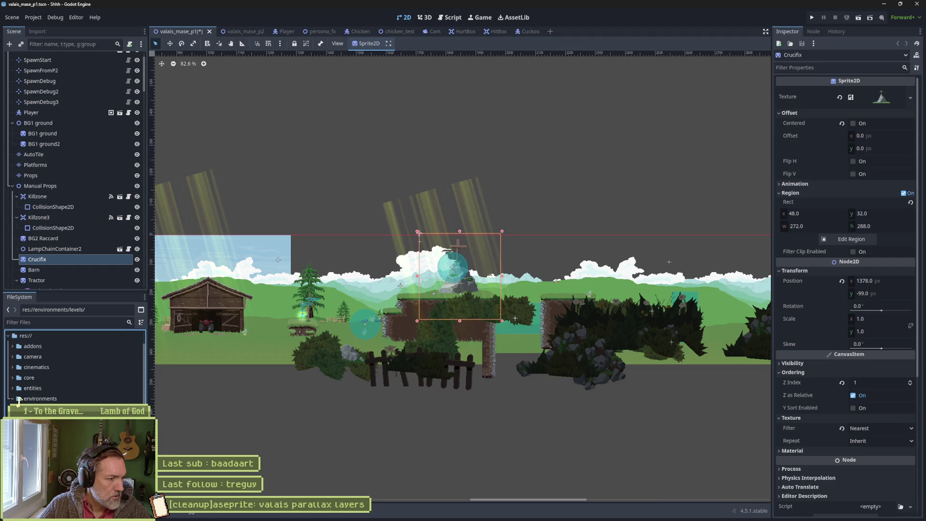
pyautogui.scroll(-3, 75, 366)
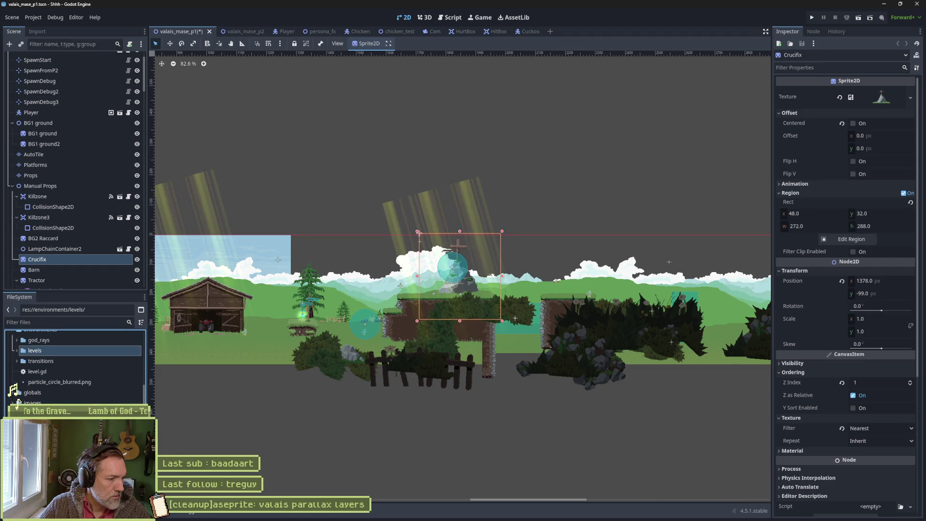
pyautogui.scroll(5, 27, 392)
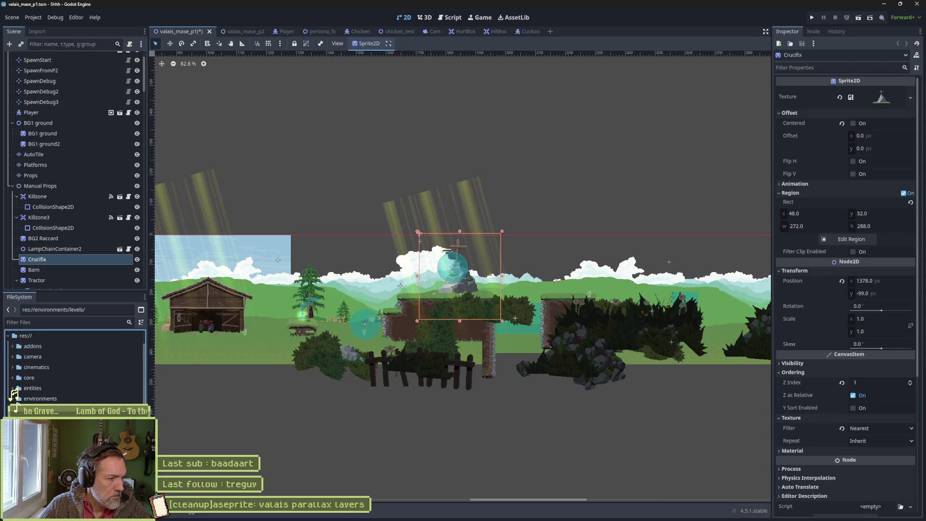